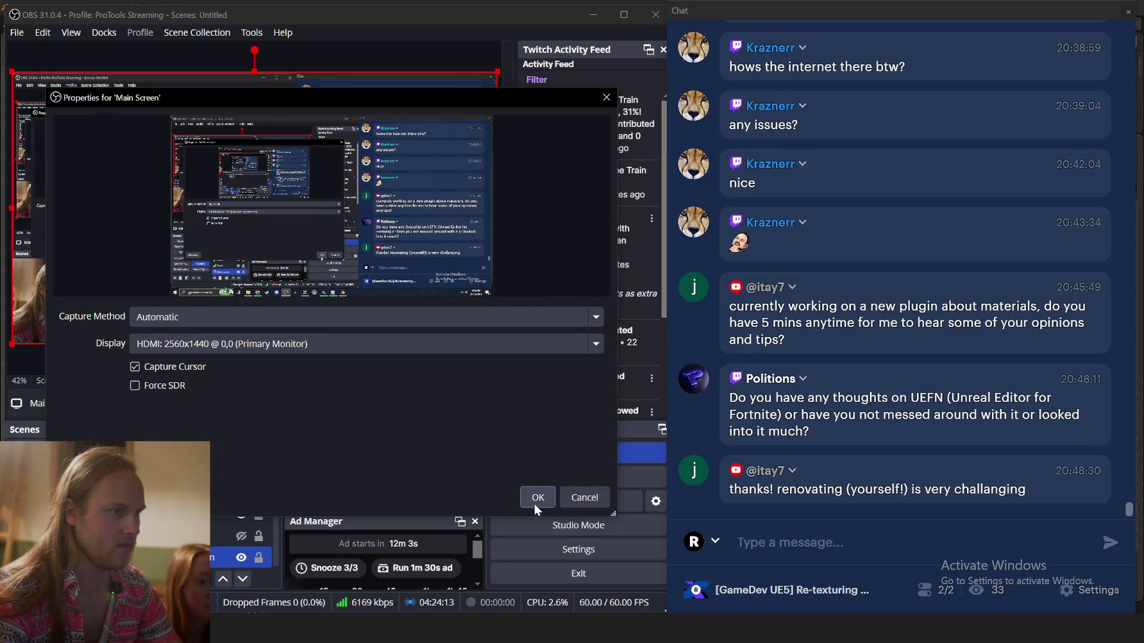
Confirm the screen capture settings and minimise OBS so the Blender house model is in front
click(538, 498)
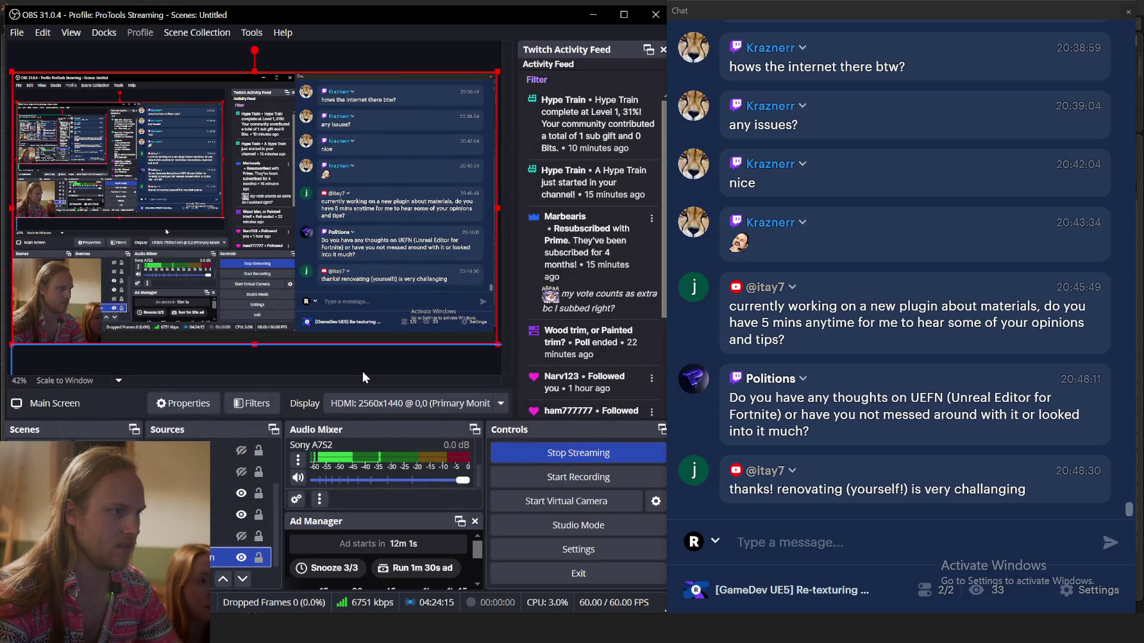
key(Up)
mouse_move(360, 14)
mouse_down()
mouse_move(510, 16)
mouse_move(457, 5)
mouse_move(420, 33)
mouse_up()
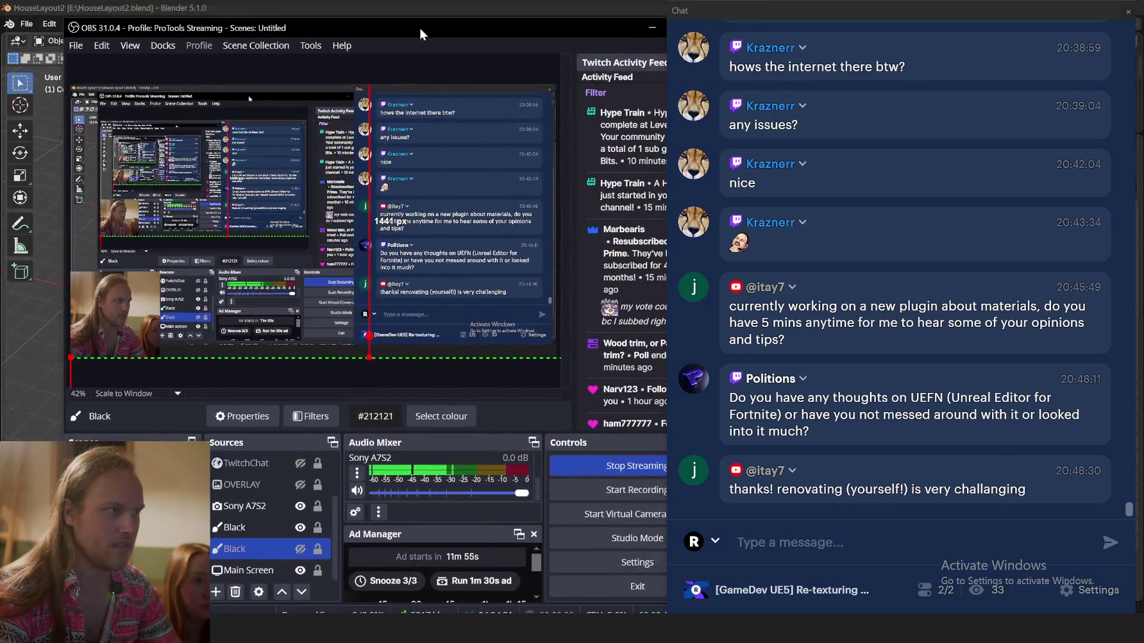
drag(579, 39, 595, 46)
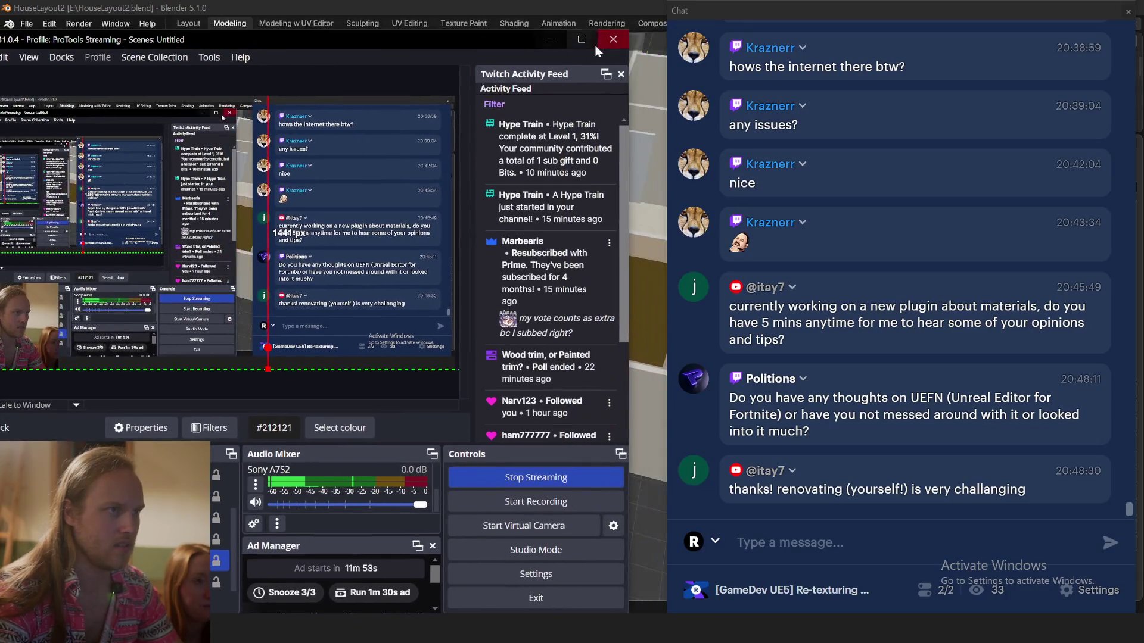
click(552, 36)
mouse_move(487, 358)
middle_down()
mouse_move(467, 350)
mouse_move(558, 282)
mouse_move(505, 470)
middle_up()
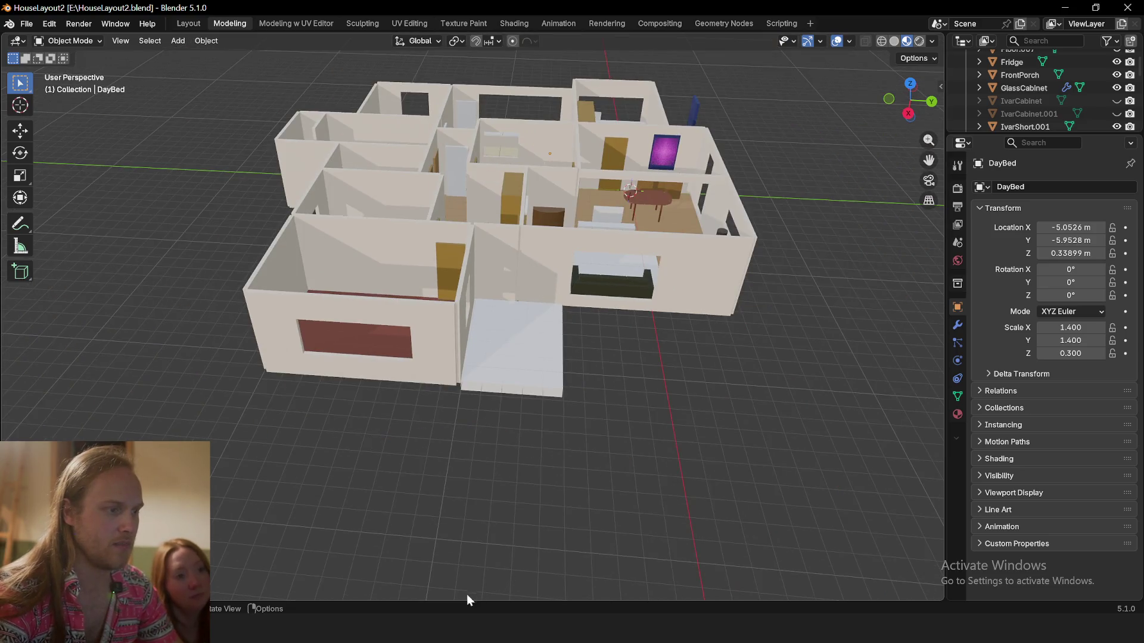
Switch back to Blender and select the sideboard in the dining room
key(alt+Tab)
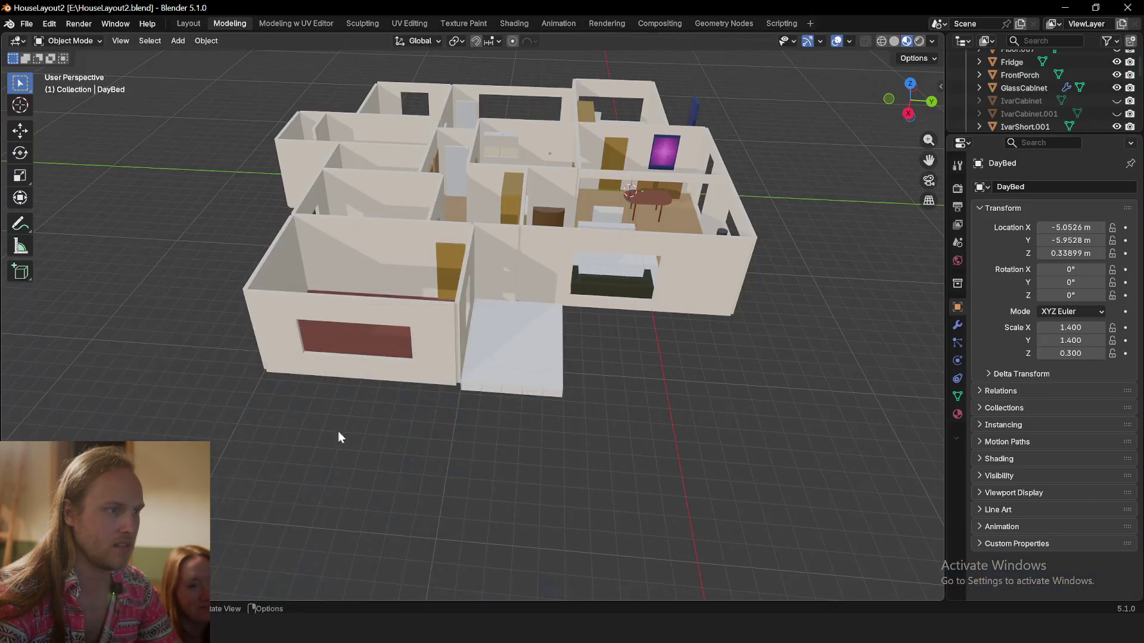
middle_drag(338, 432, 312, 366)
scroll(400, 389, up, 5)
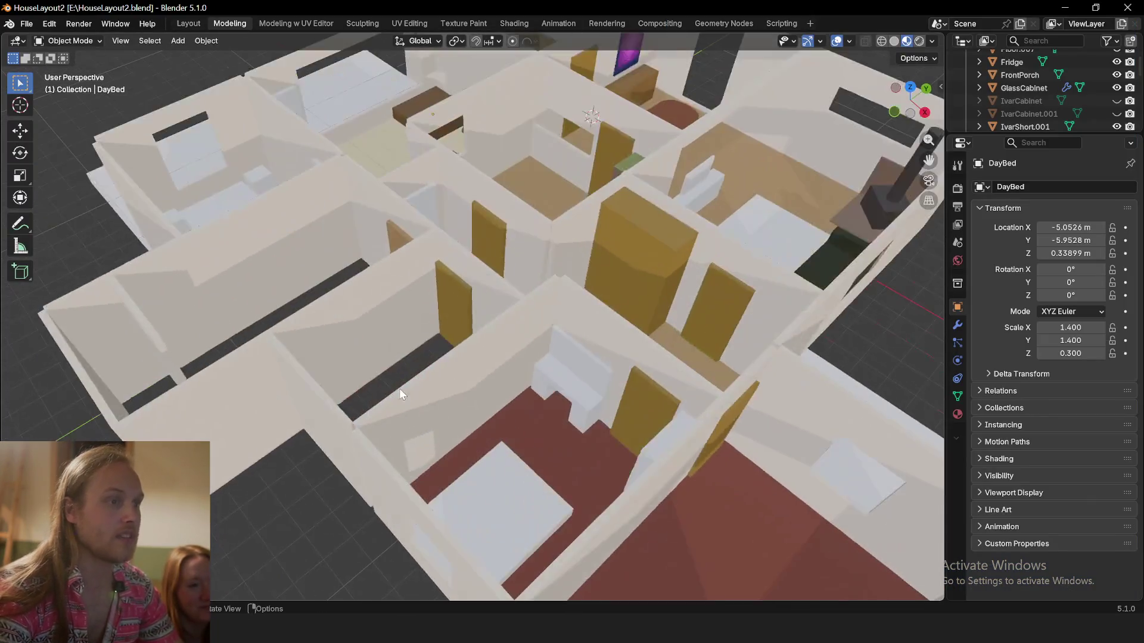
scroll(267, 441, up, 3)
scroll(498, 269, down, 5)
alt+middle_click(458, 237)
scroll(450, 262, up, 4)
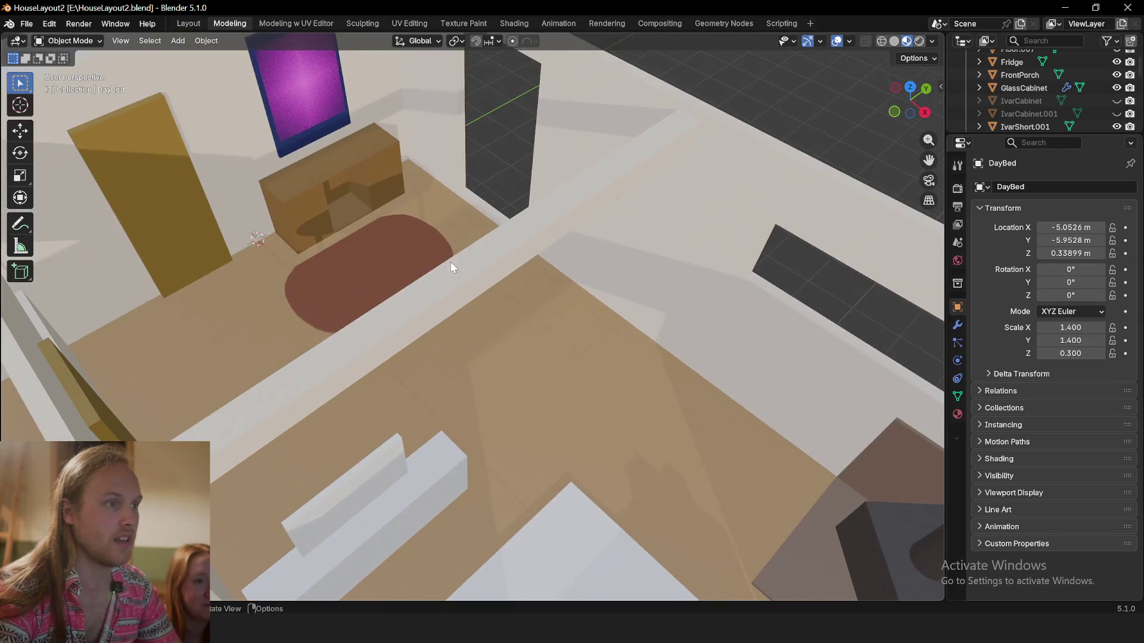
scroll(484, 373, up, 2)
scroll(484, 372, up, 5)
scroll(507, 311, down, 5)
scroll(497, 350, up, 2)
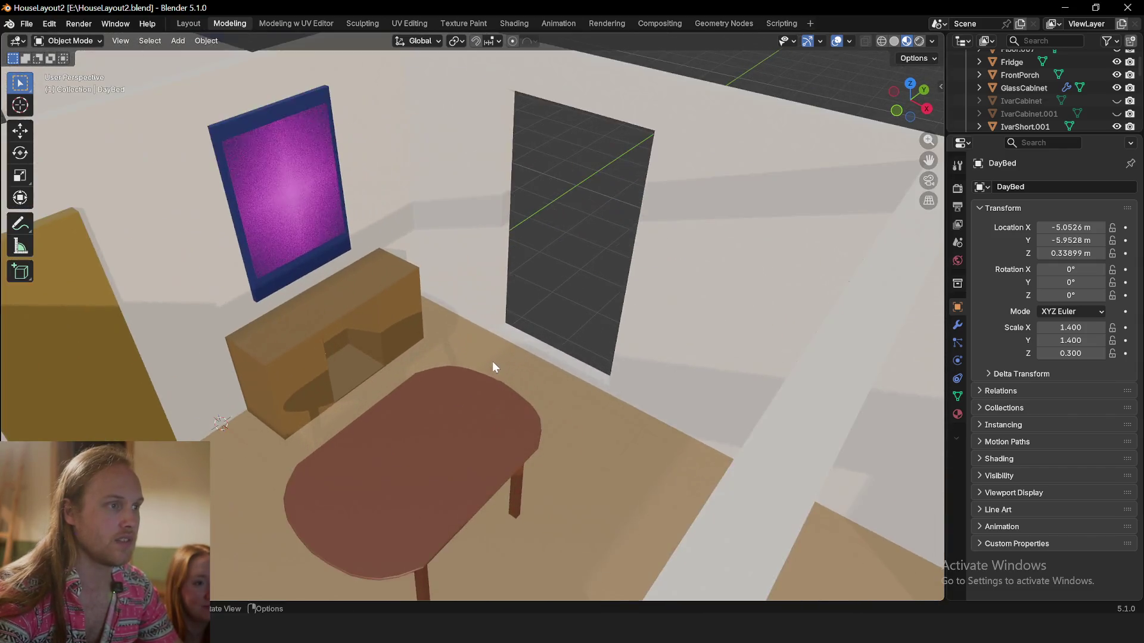
scroll(493, 361, up, 1)
scroll(492, 251, down, 2)
middle_drag(492, 251, 397, 213)
middle_drag(422, 257, 404, 219)
click(429, 246)
Move the sideboard along the floor near the doorway and rotate it a quarter turn about Z
middle_drag(453, 267, 453, 273)
key(g)
key(shift+z)
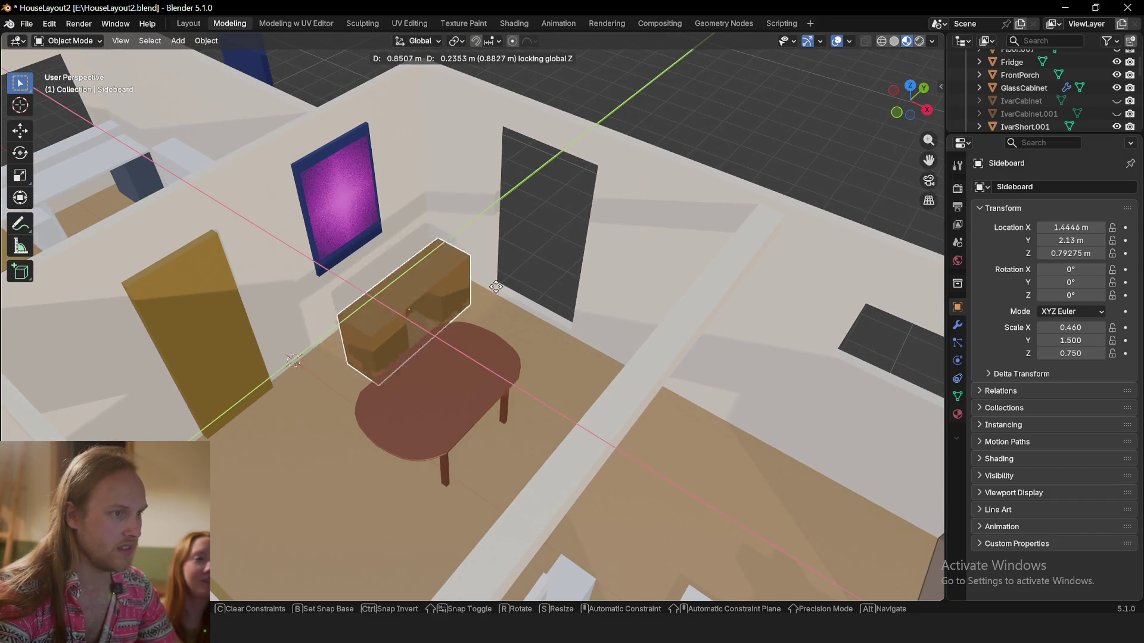
key(r)
key(z)
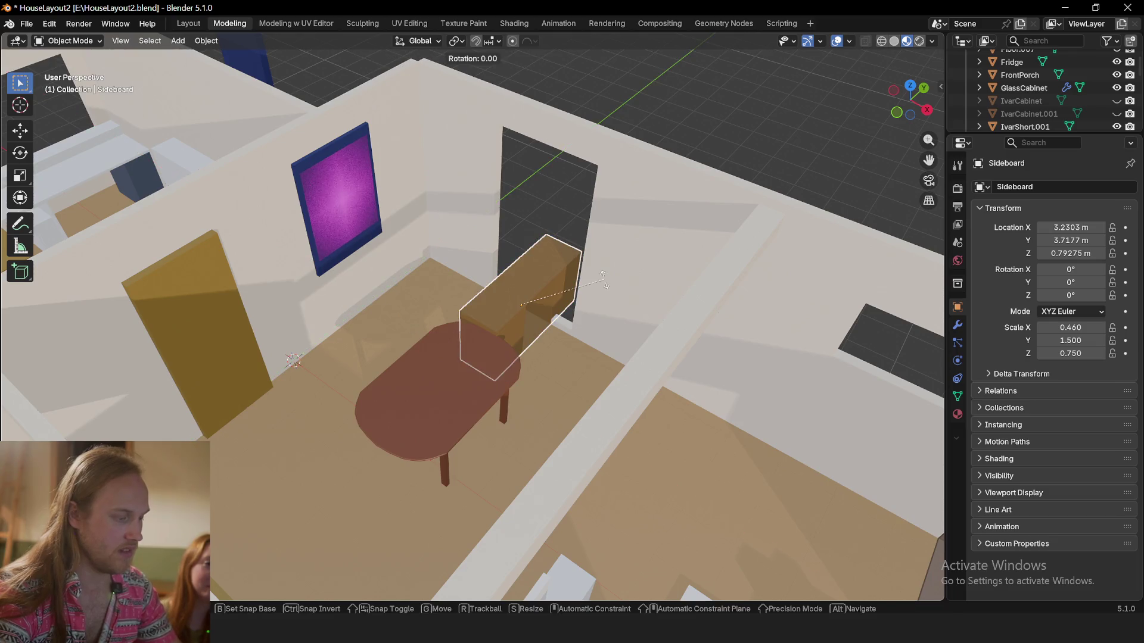
click(557, 416)
Shift the oval dining table along the floor to a new spot from a top-down view
mouse_move(556, 417)
middle_down()
mouse_move(533, 388)
mouse_move(639, 379)
middle_up()
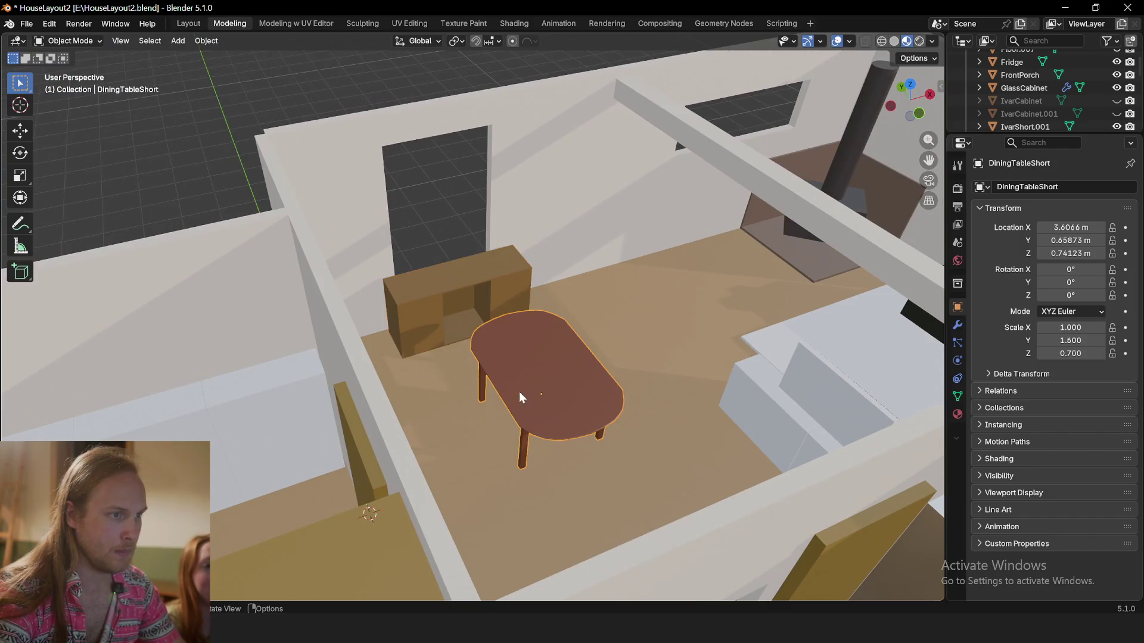
middle_drag(522, 390, 504, 430)
scroll(471, 346, down, 3)
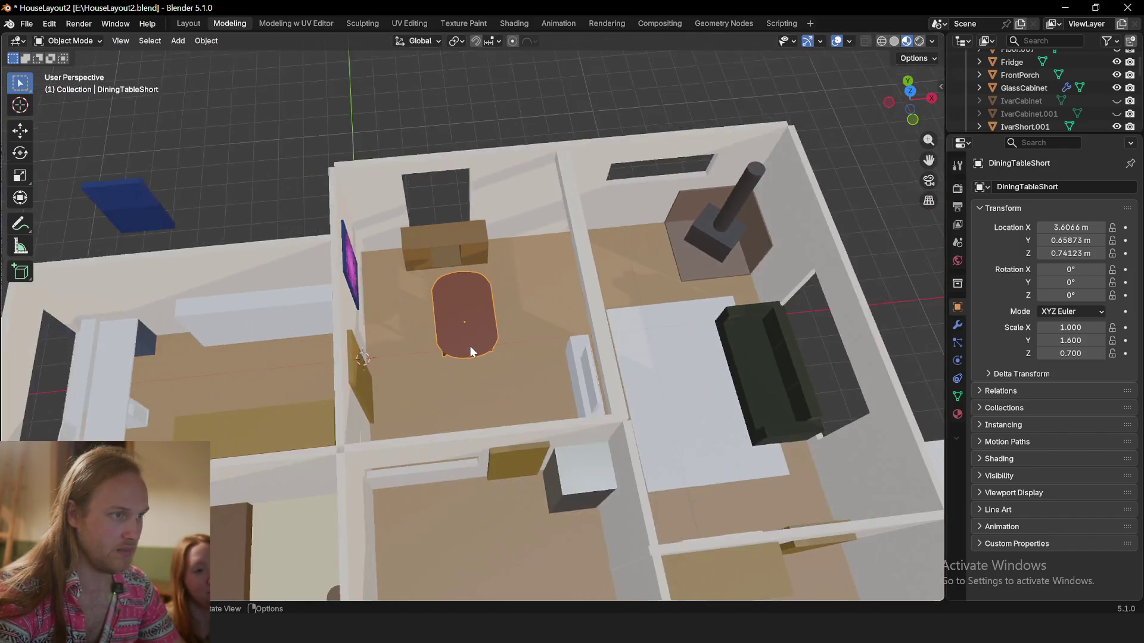
scroll(448, 380, up, 2)
middle_drag(447, 380, 458, 379)
key(g)
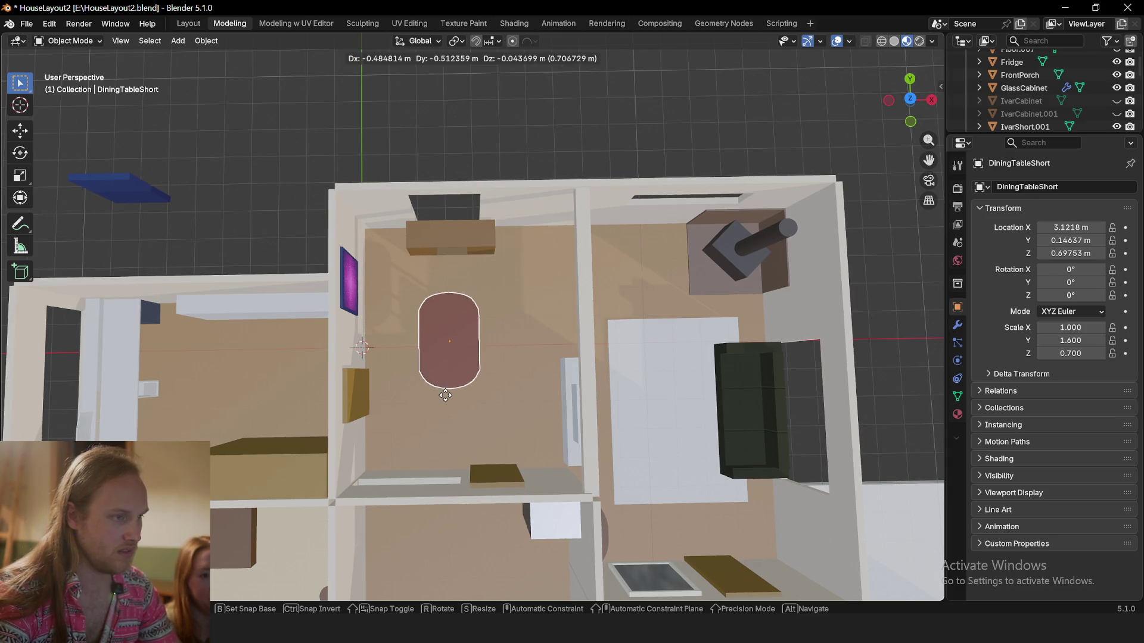
key(shift+z)
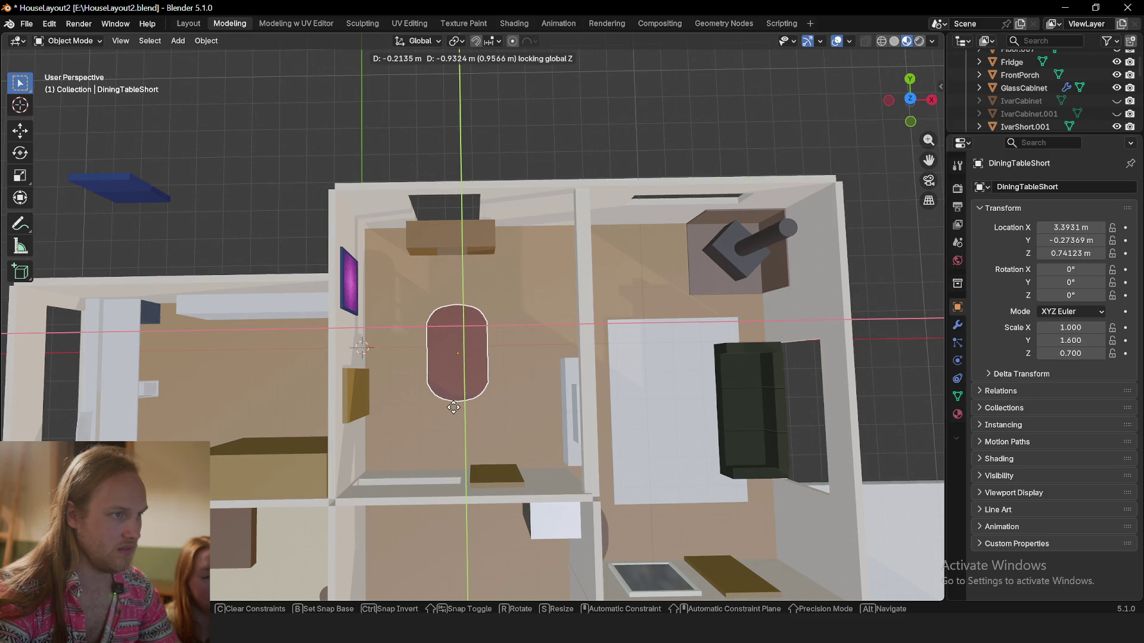
click(453, 405)
scroll(451, 306, up, 5)
mouse_move(475, 311)
middle_down()
mouse_move(454, 369)
mouse_move(493, 215)
mouse_move(516, 275)
mouse_move(422, 313)
mouse_move(299, 273)
mouse_move(513, 334)
mouse_move(436, 338)
mouse_move(434, 365)
mouse_move(504, 378)
mouse_move(493, 357)
mouse_move(513, 101)
middle_up()
click(850, 40)
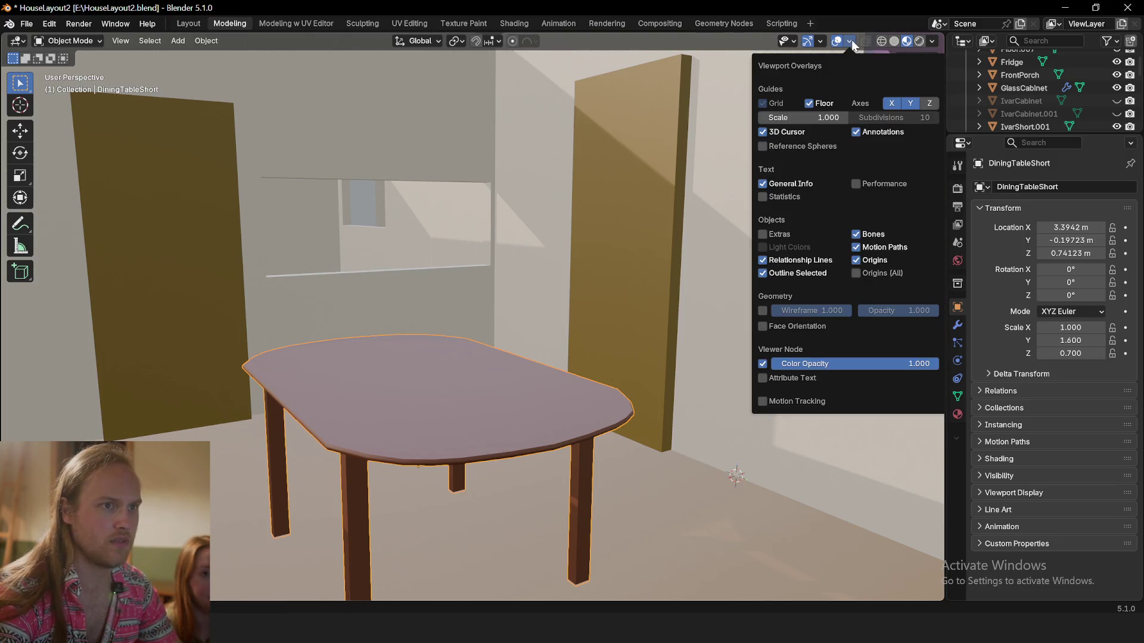
Review the Overlays, Shading, Gizmos and visibility dropdowns, then show the table's transform in the sidebar
click(852, 40)
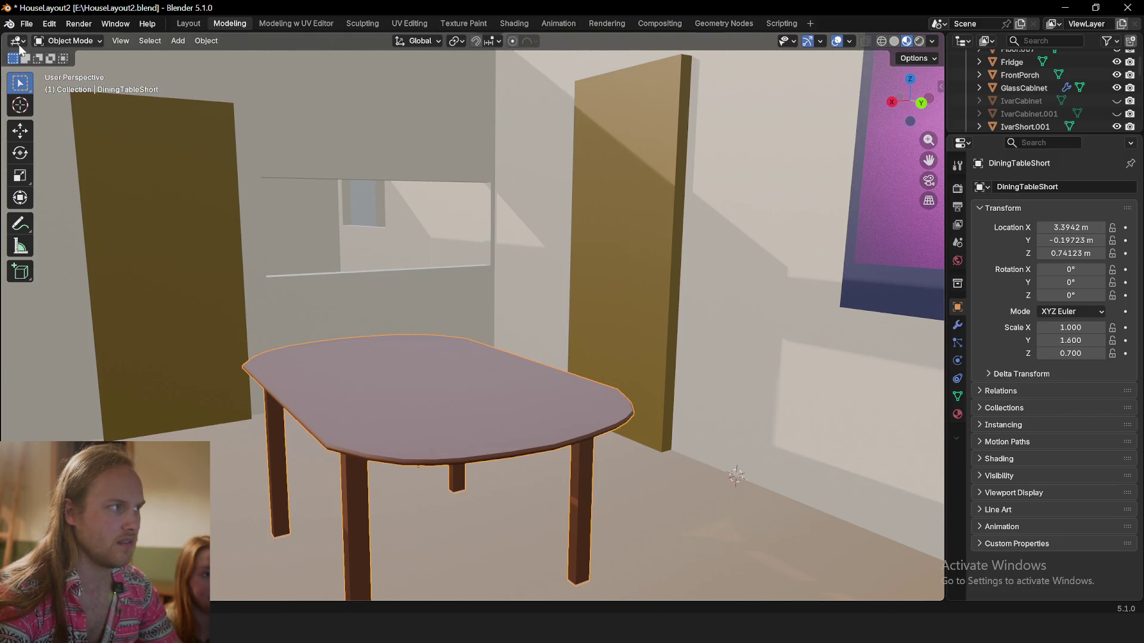
click(931, 41)
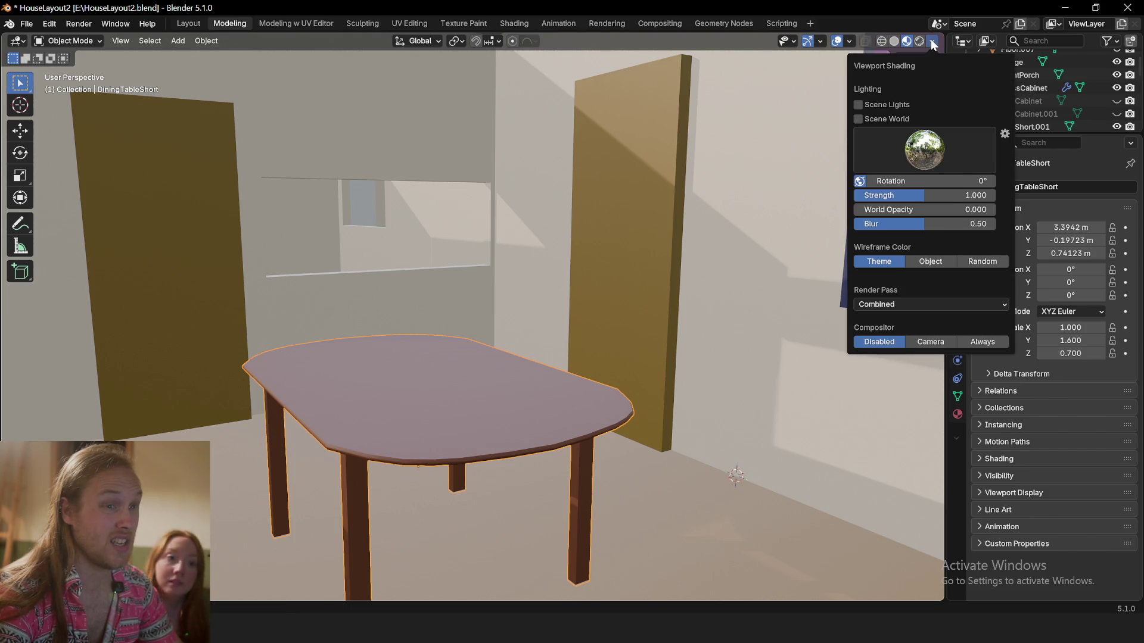
click(930, 40)
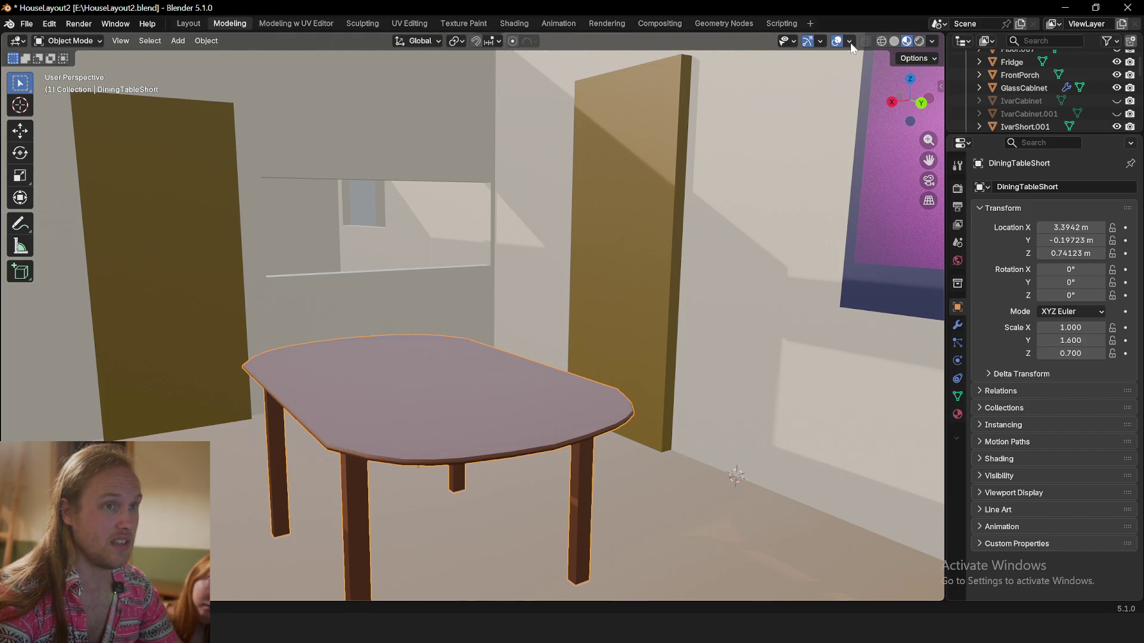
click(850, 42)
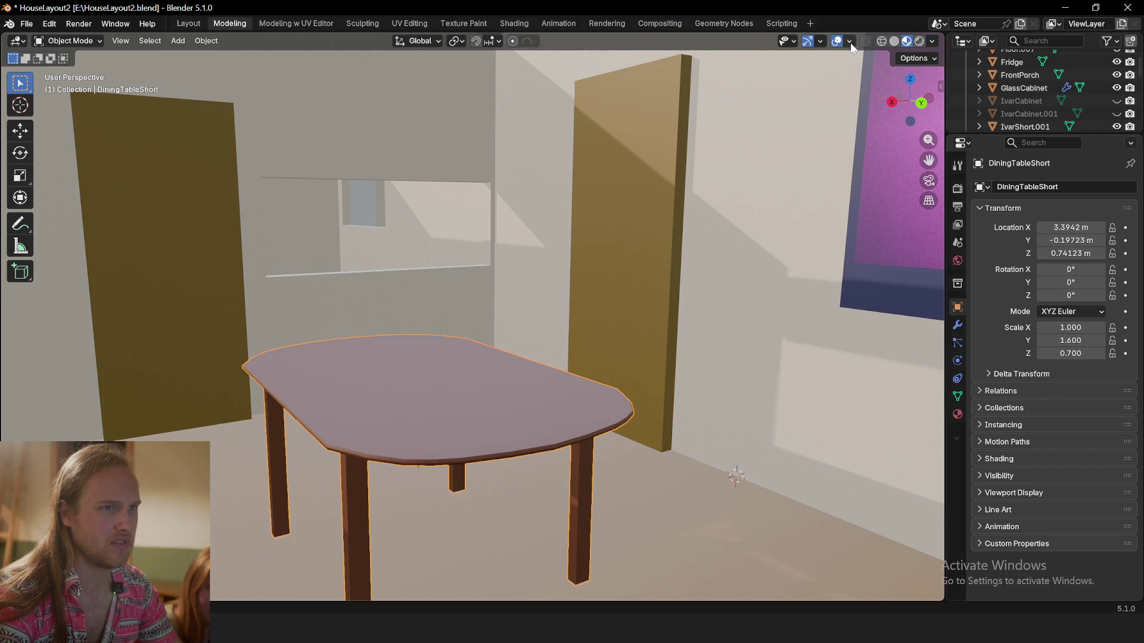
click(823, 41)
click(787, 41)
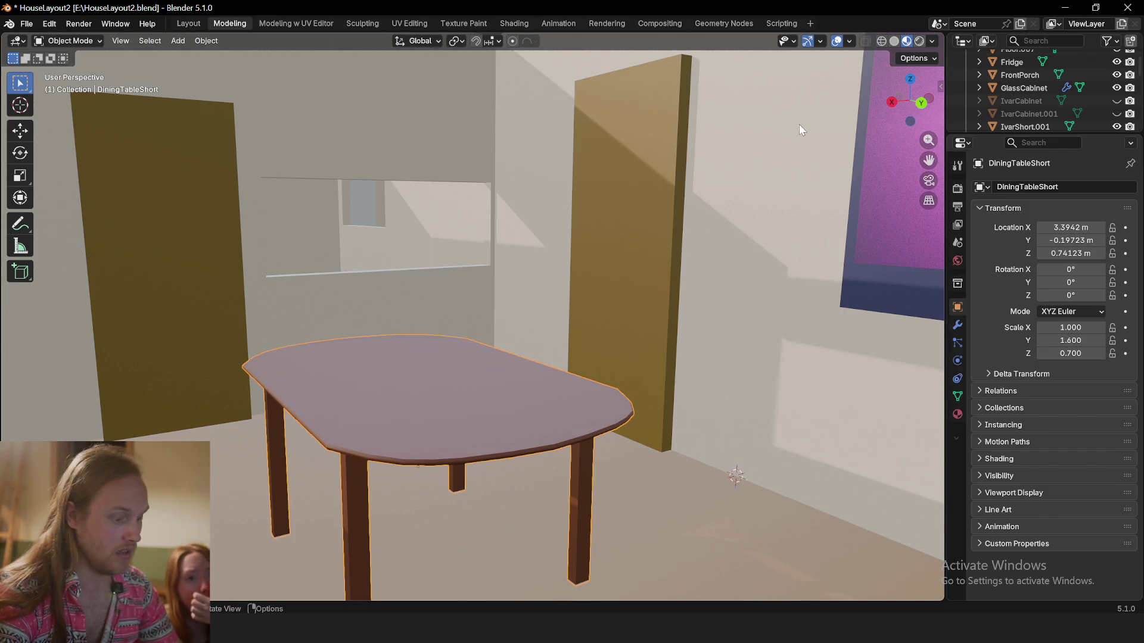
key(n)
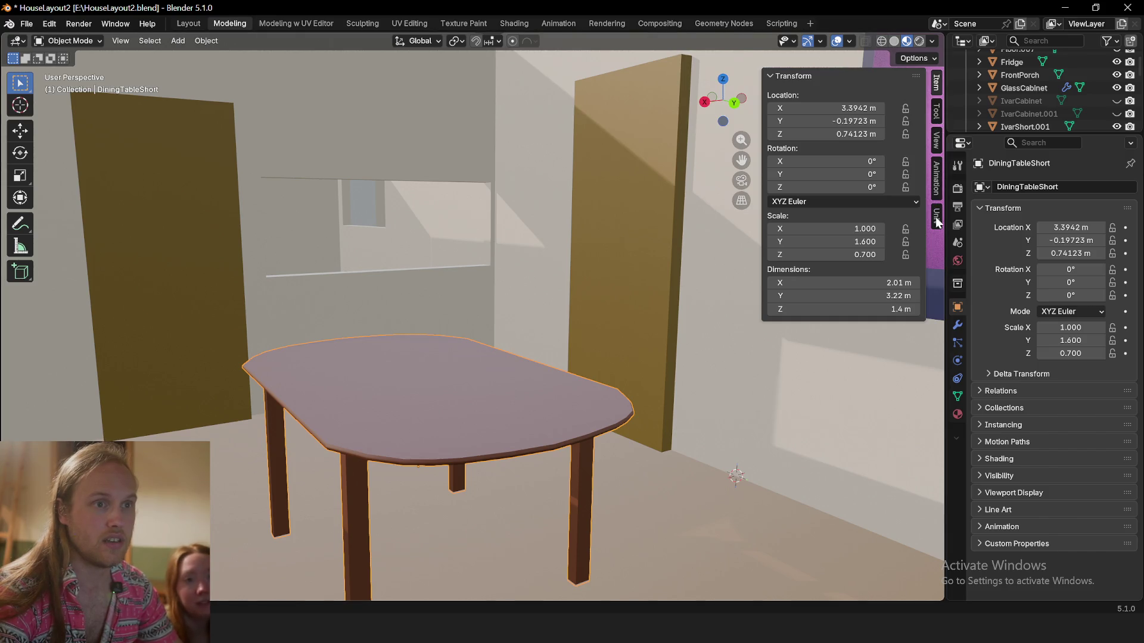
Lower the viewport focal length from 50 mm to about 21.9 mm and hide the sidebar
click(937, 138)
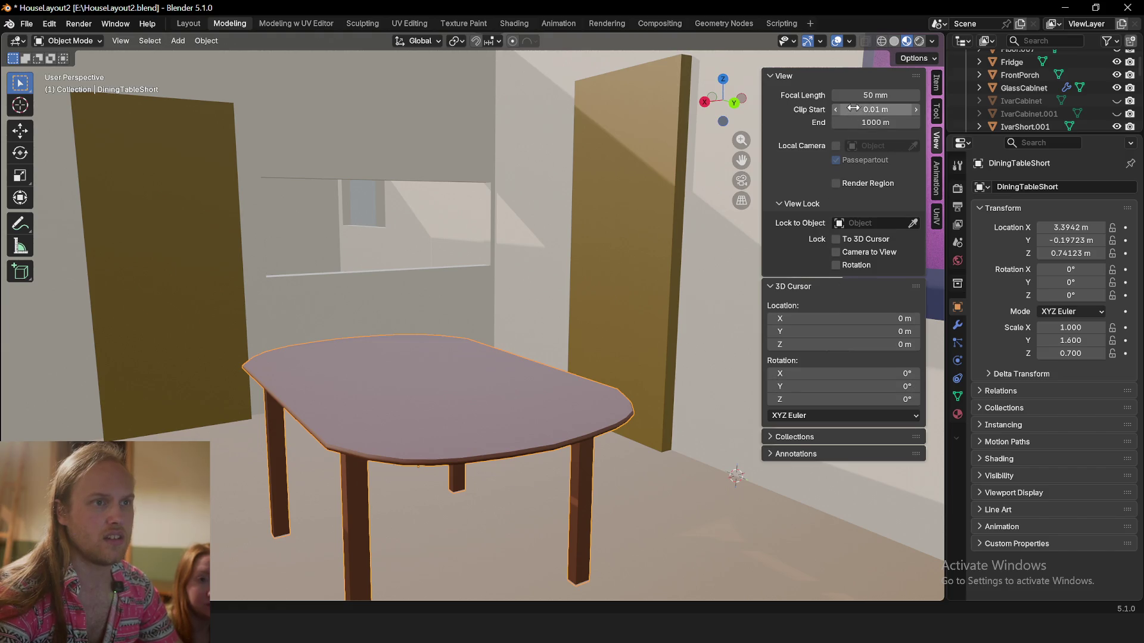
drag(879, 98, 786, 99)
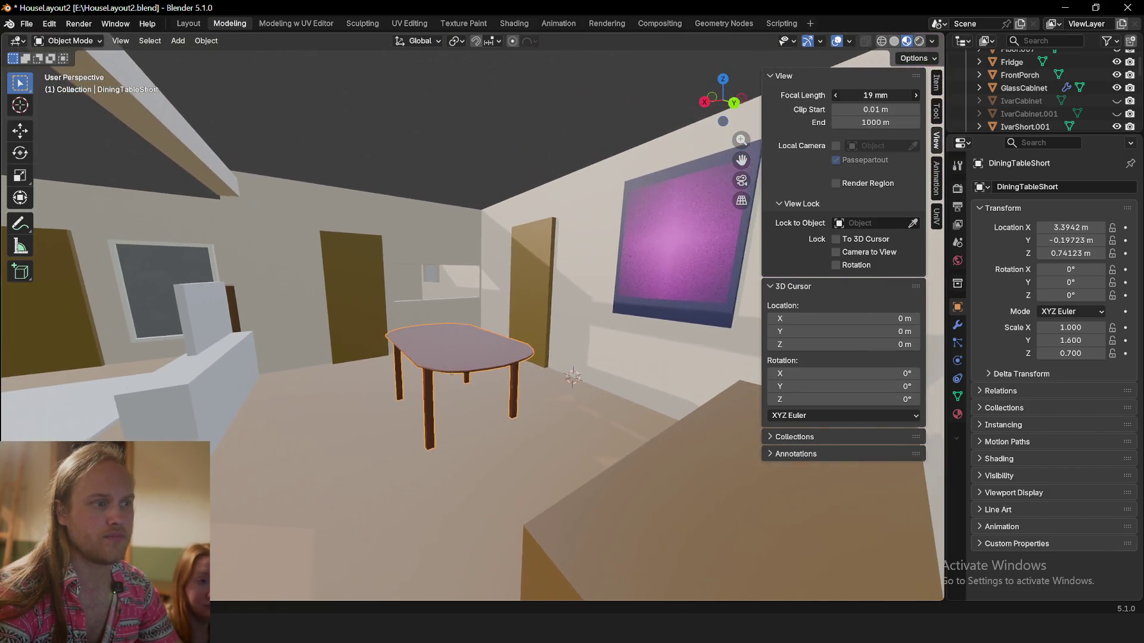
drag(880, 100, 882, 99)
middle_drag(506, 317, 501, 325)
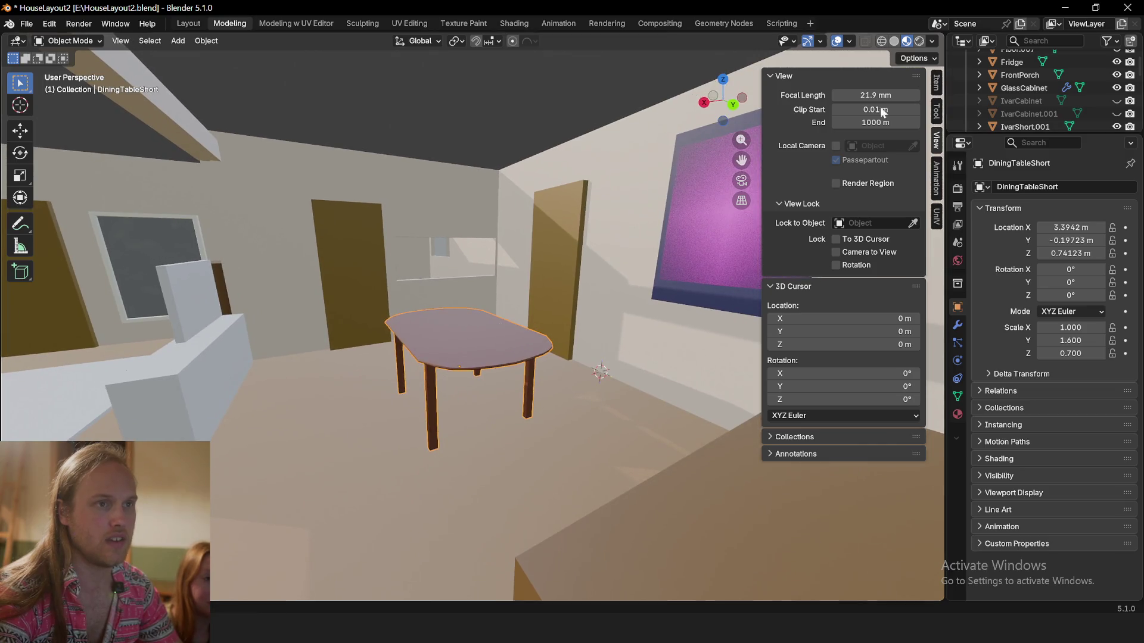
key(n)
mouse_move(614, 340)
middle_down()
mouse_move(612, 385)
mouse_move(654, 391)
mouse_move(394, 240)
middle_up()
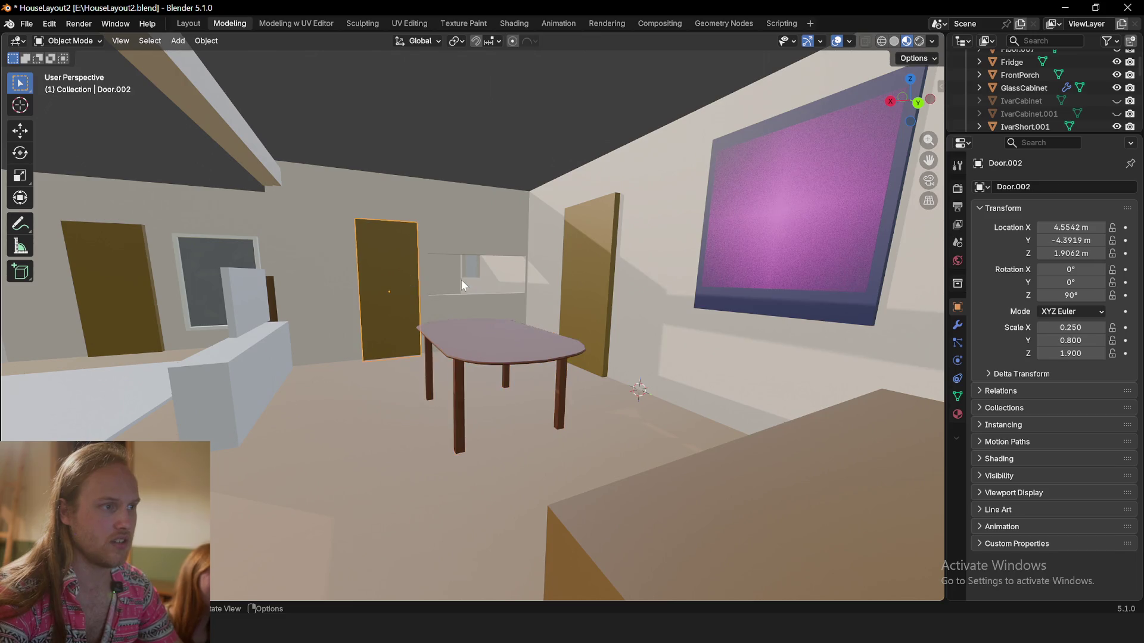
scroll(462, 286, up, 2)
Hide and reveal the door, then hide the selected white storage boxes
key(h)
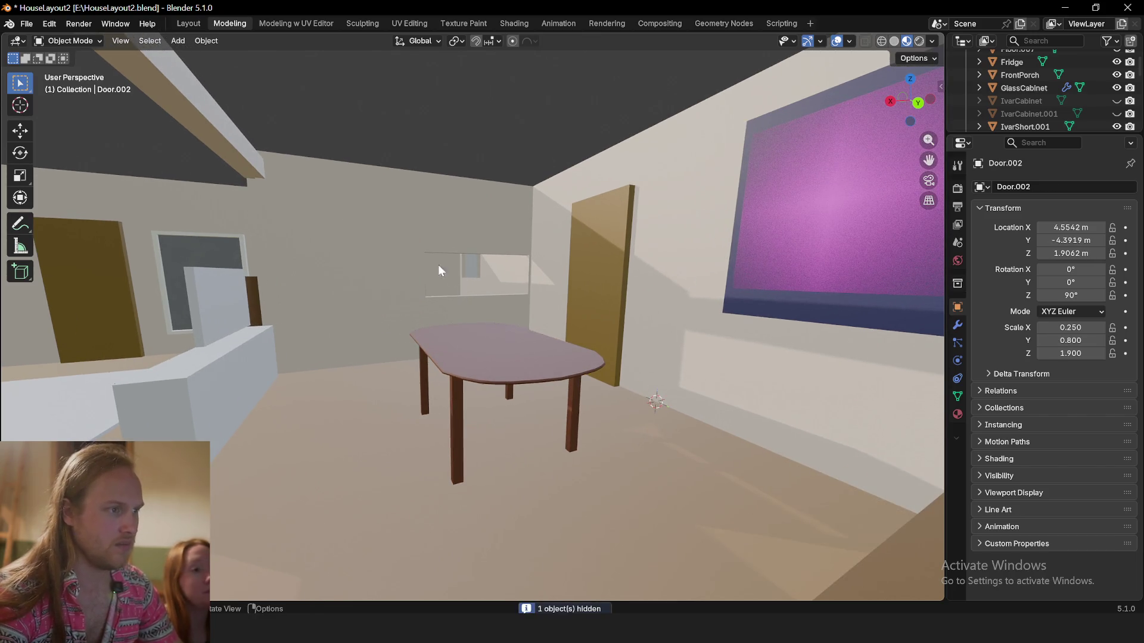
key(alt+h)
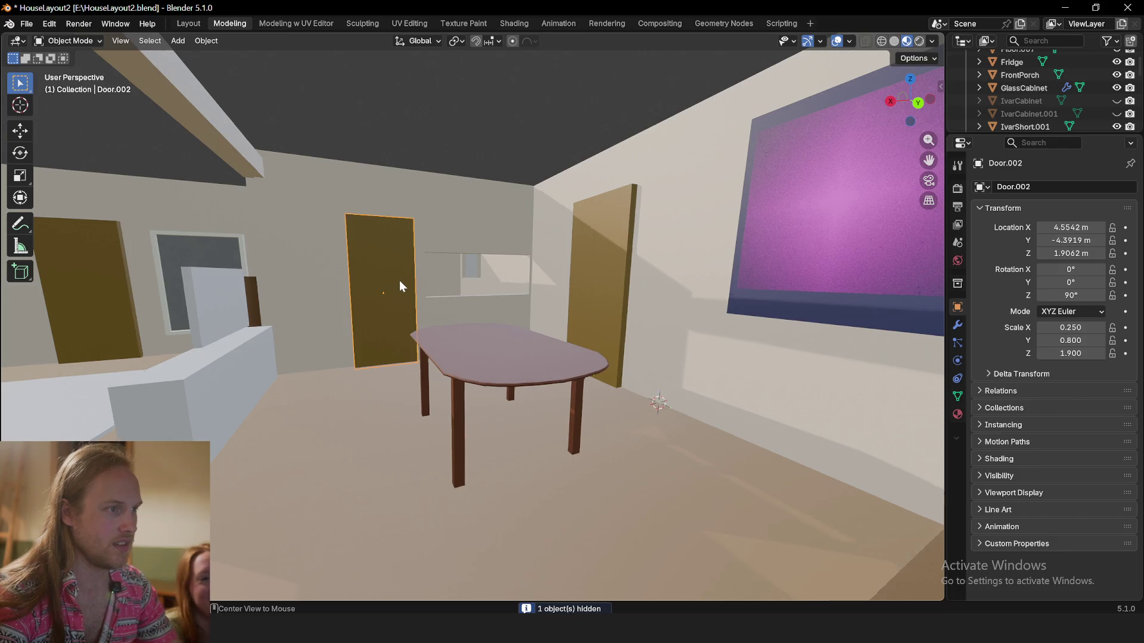
scroll(399, 279, up, 5)
scroll(451, 304, down, 4)
scroll(452, 313, down, 1)
scroll(451, 313, up, 1)
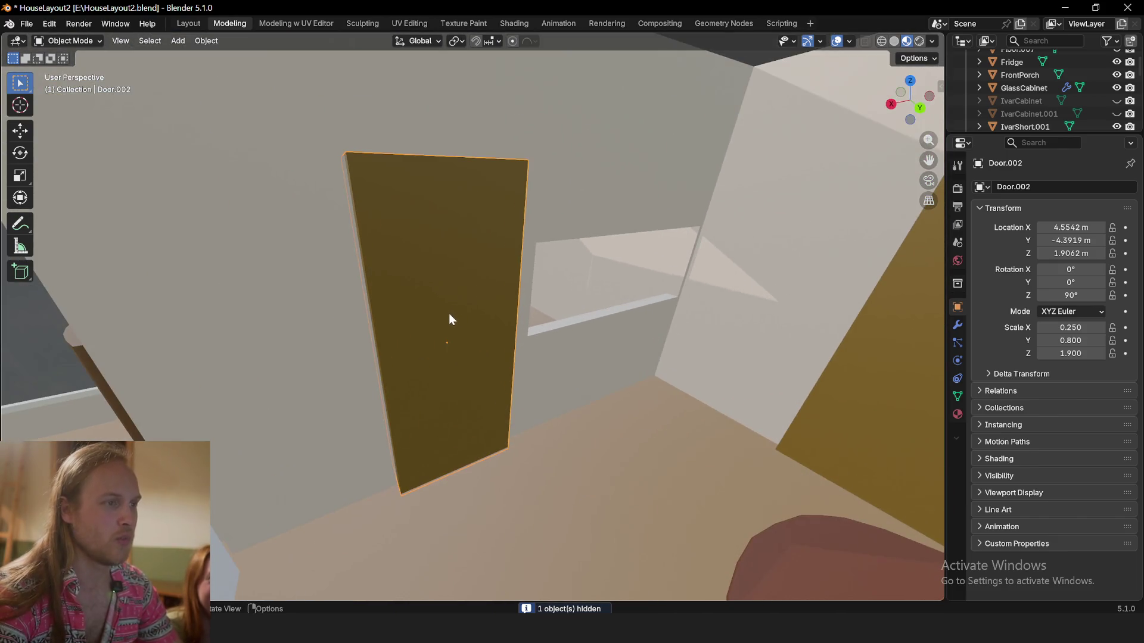
mouse_move(453, 296)
middle_down()
mouse_move(695, 294)
mouse_move(651, 353)
mouse_move(421, 366)
mouse_move(429, 312)
mouse_move(552, 324)
mouse_move(311, 348)
middle_up()
scroll(552, 325, up, 4)
mouse_move(277, 288)
middle_down()
mouse_move(323, 368)
mouse_move(361, 365)
middle_up()
click(361, 365)
mouse_move(465, 320)
middle_down()
mouse_move(577, 286)
mouse_move(438, 328)
middle_up()
key(h)
scroll(438, 328, up, 3)
Tour the living room, select the dining table and start moving it along the floor
mouse_move(370, 320)
middle_down()
mouse_move(475, 369)
mouse_move(493, 360)
middle_up()
scroll(467, 362, down, 2)
scroll(474, 368, down, 5)
scroll(364, 339, up, 2)
mouse_move(363, 338)
middle_down()
mouse_move(346, 325)
mouse_move(416, 382)
mouse_move(178, 271)
middle_up()
scroll(346, 325, up, 3)
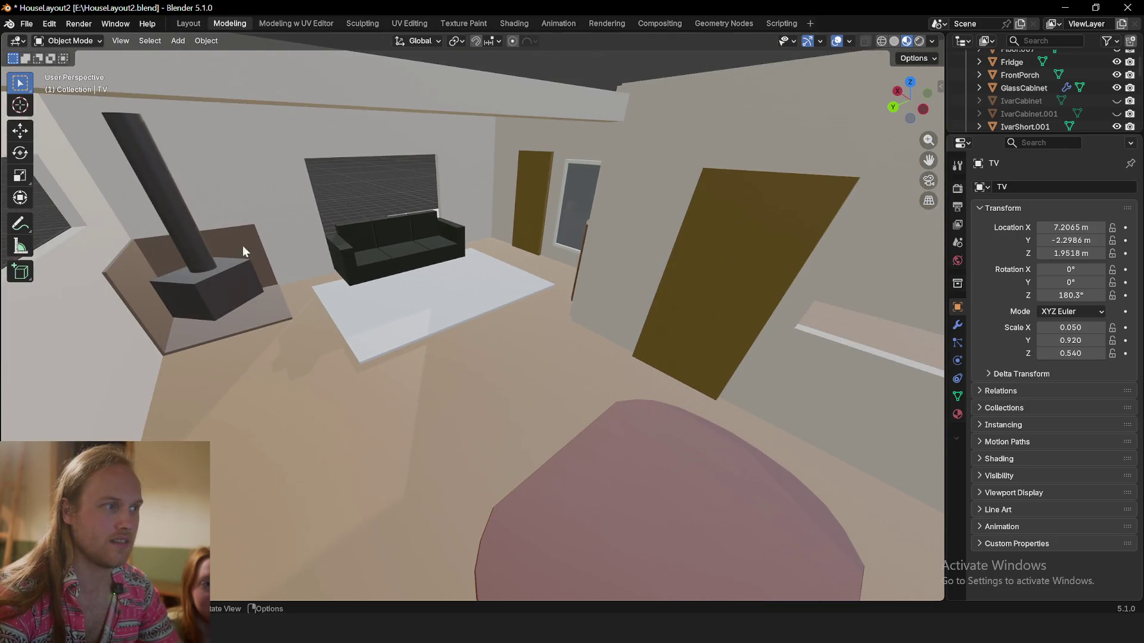
scroll(223, 279, down, 2)
scroll(176, 263, down, 2)
mouse_move(176, 263)
middle_down()
mouse_move(194, 296)
mouse_move(412, 350)
mouse_move(657, 356)
mouse_move(488, 367)
middle_up()
scroll(412, 350, up, 2)
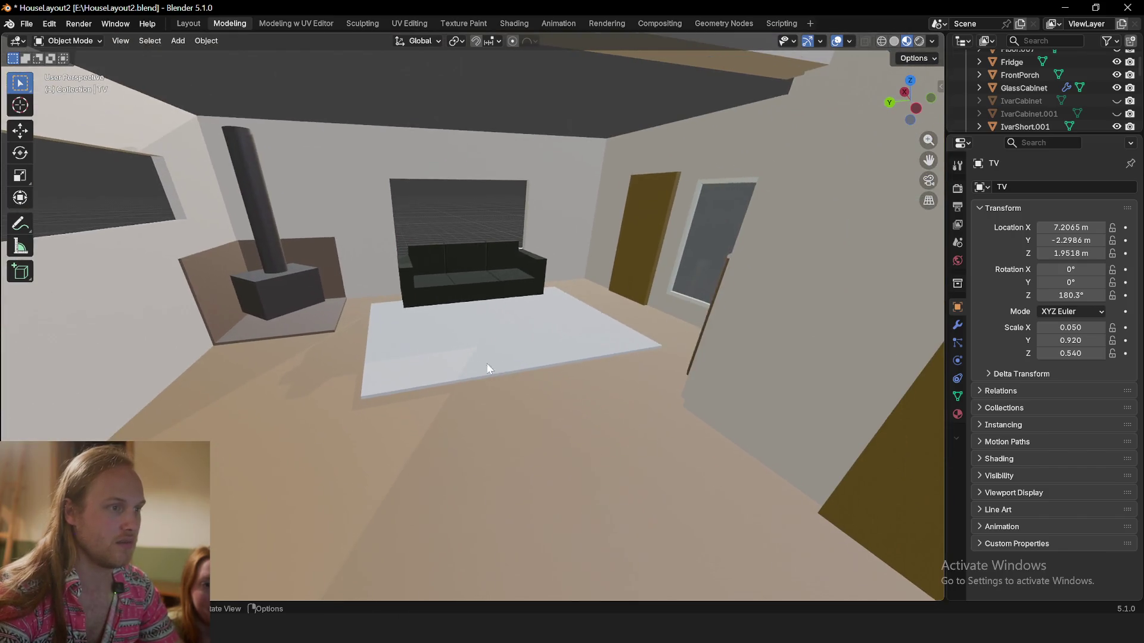
click(510, 327)
mouse_move(510, 329)
middle_down()
mouse_move(298, 347)
mouse_move(460, 384)
mouse_move(452, 370)
mouse_move(421, 371)
middle_up()
scroll(458, 385, up, 2)
click(421, 371)
scroll(421, 364, up, 2)
key(g)
key(shift+z)
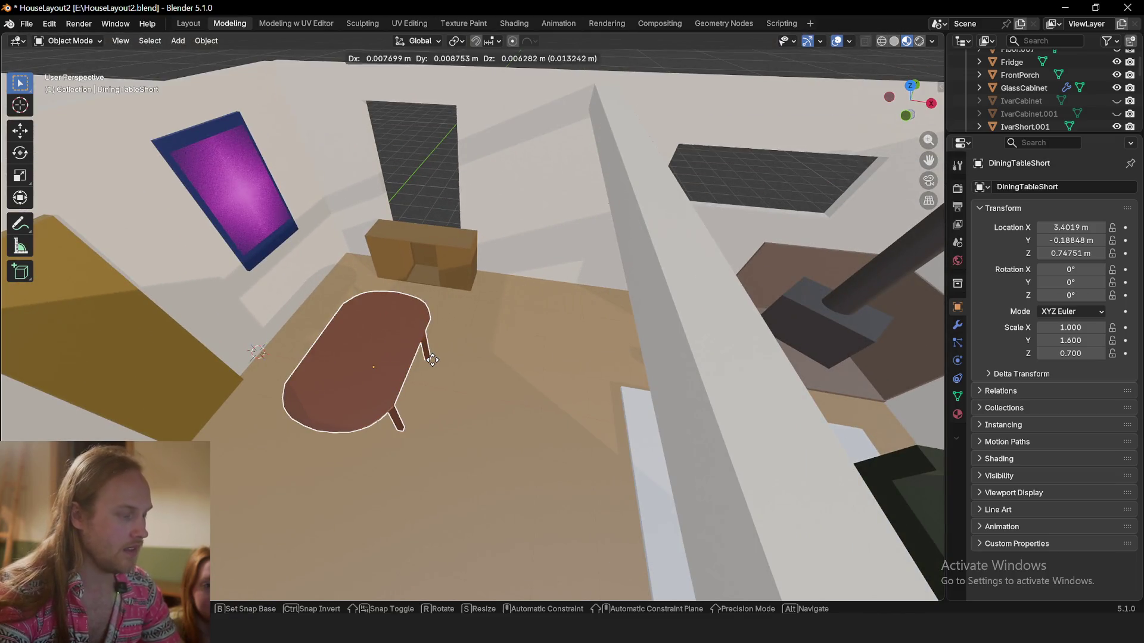
Place the dining table, move the sideboard beside it, and start moving the rug and sofa on the floor
click(885, 351)
click(463, 281)
key(g)
click(778, 341)
scroll(669, 361, down, 2)
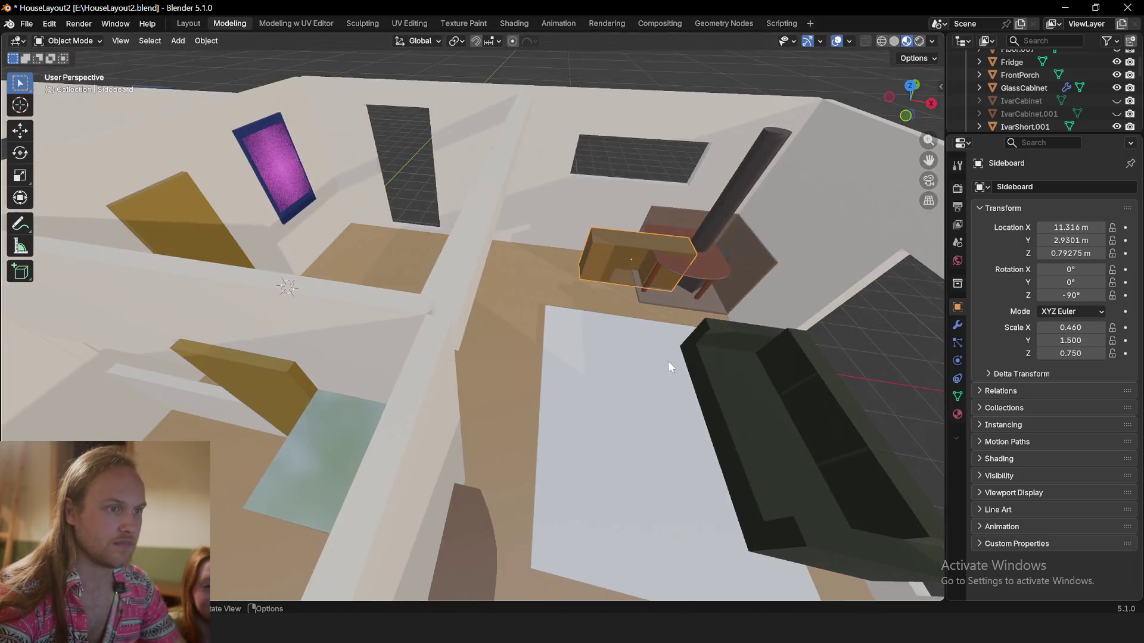
scroll(675, 388, up, 2)
scroll(662, 409, down, 2)
key(g)
key(shift+z)
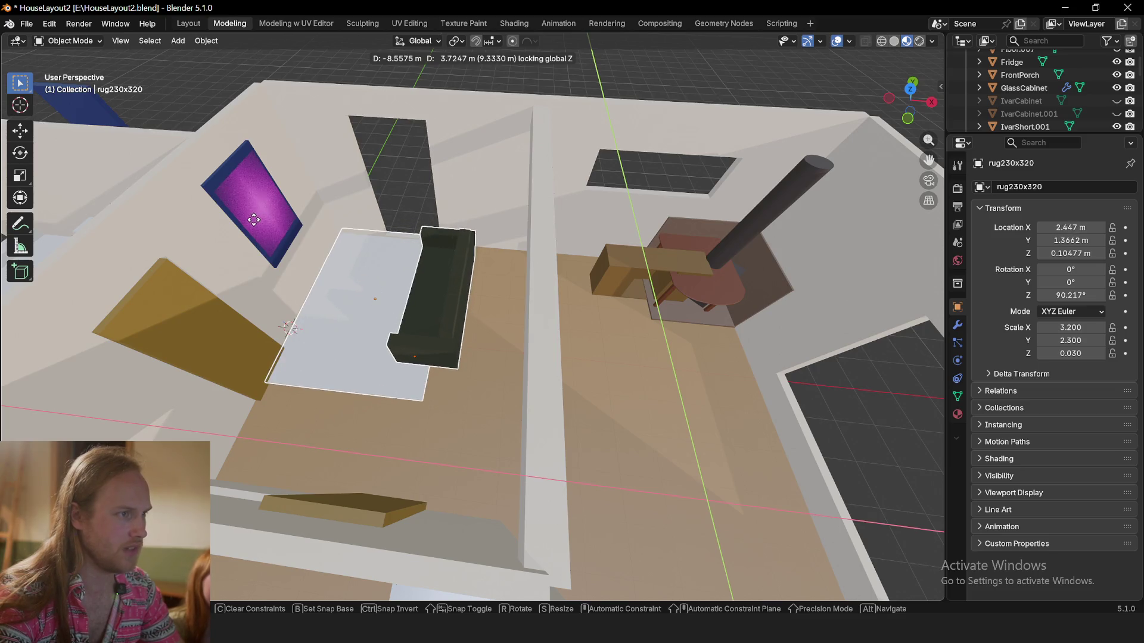
Move the rug and sofa together further into the living room and frame the view on the rug
click(257, 223)
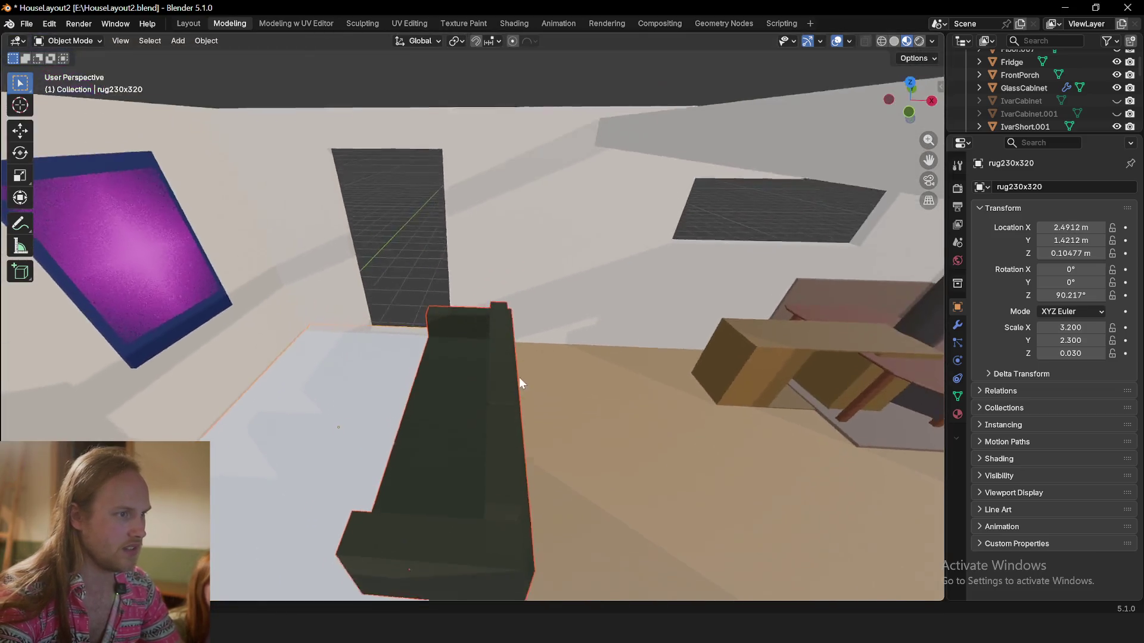
middle_drag(468, 317, 521, 395)
key(g)
key(shift+z)
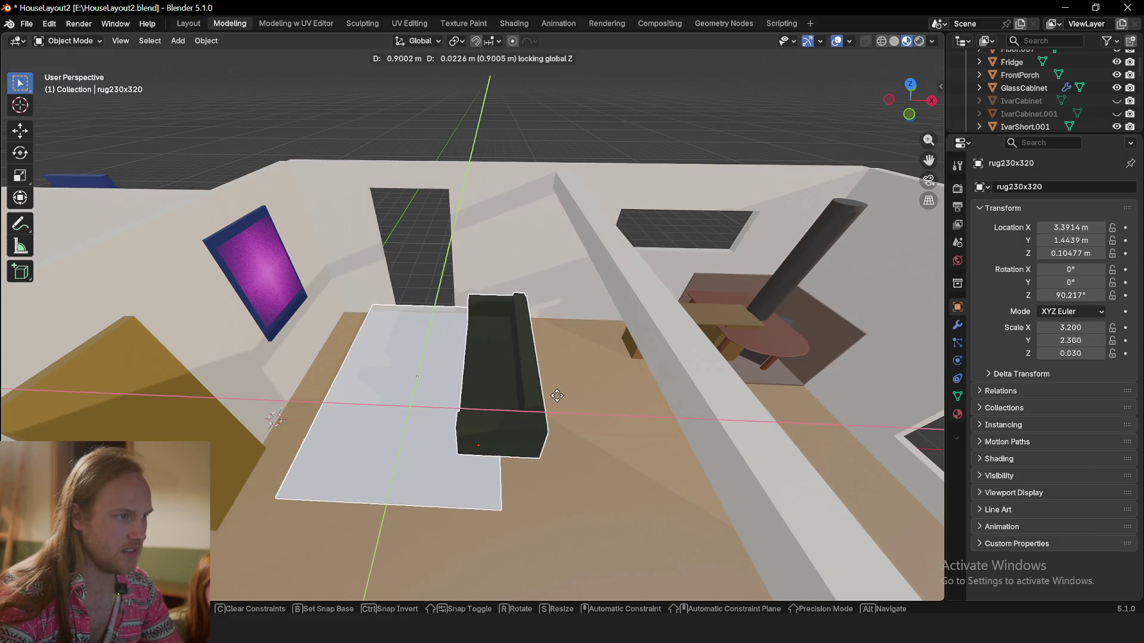
click(535, 393)
click(407, 416)
key(KP_Decimal)
mouse_move(525, 359)
middle_down()
mouse_move(328, 380)
mouse_move(575, 236)
middle_up()
scroll(574, 236, down, 5)
mouse_move(519, 301)
middle_down()
mouse_move(552, 336)
mouse_move(580, 317)
middle_up()
scroll(567, 383, up, 4)
scroll(590, 429, down, 4)
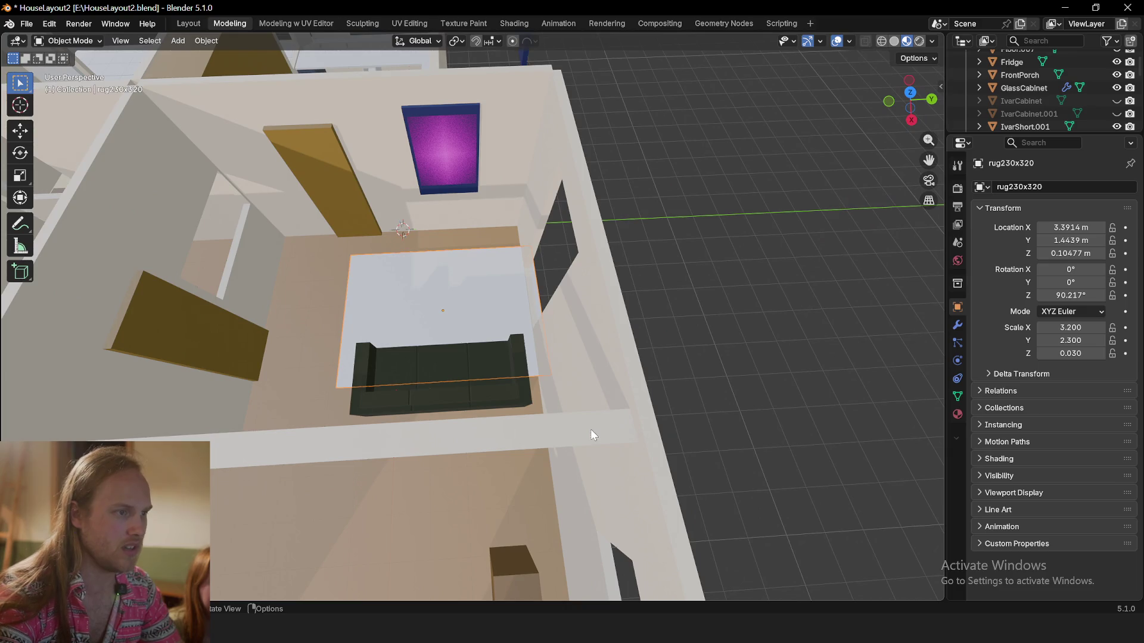
Move the sofa on its own so it rests along the rug's edge
click(490, 386)
scroll(537, 393, up, 2)
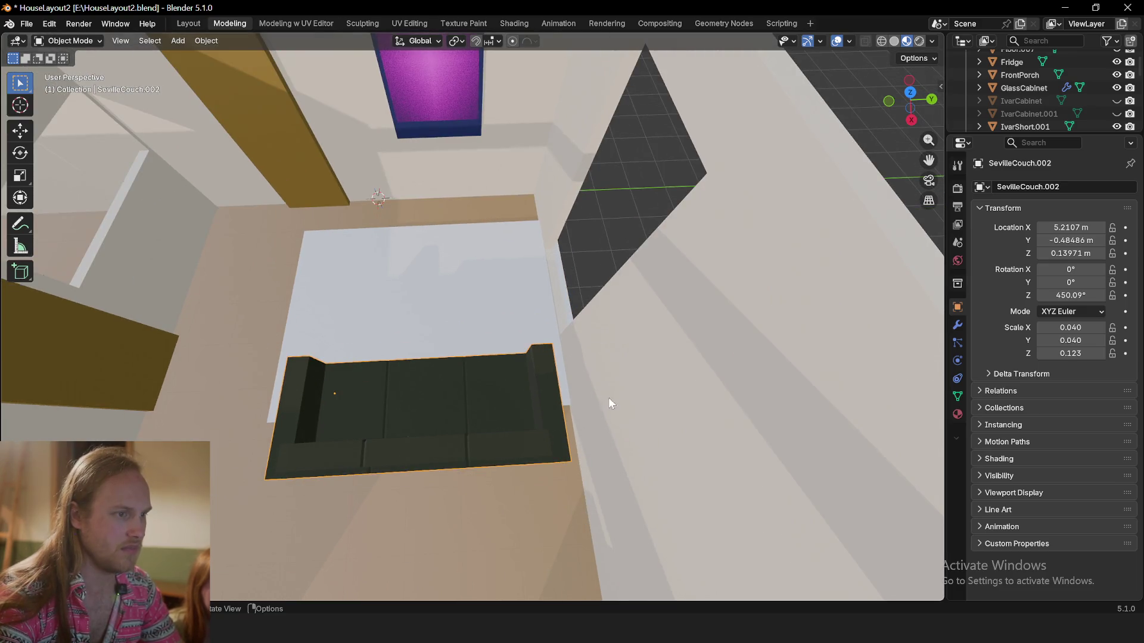
middle_drag(582, 399, 576, 401)
key(g)
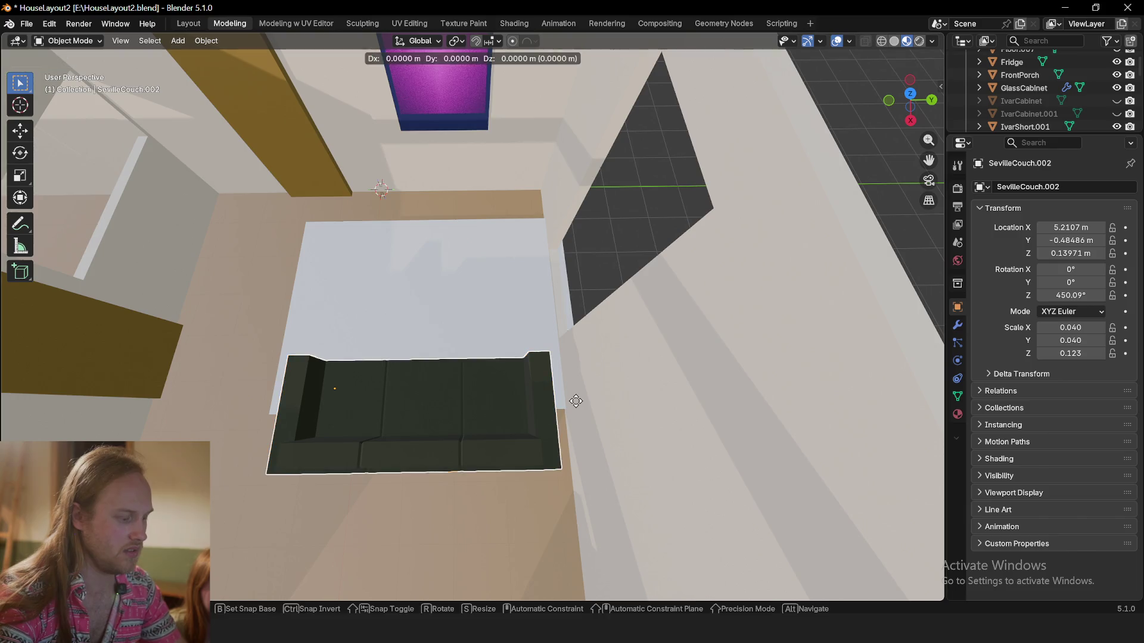
key(shift+z)
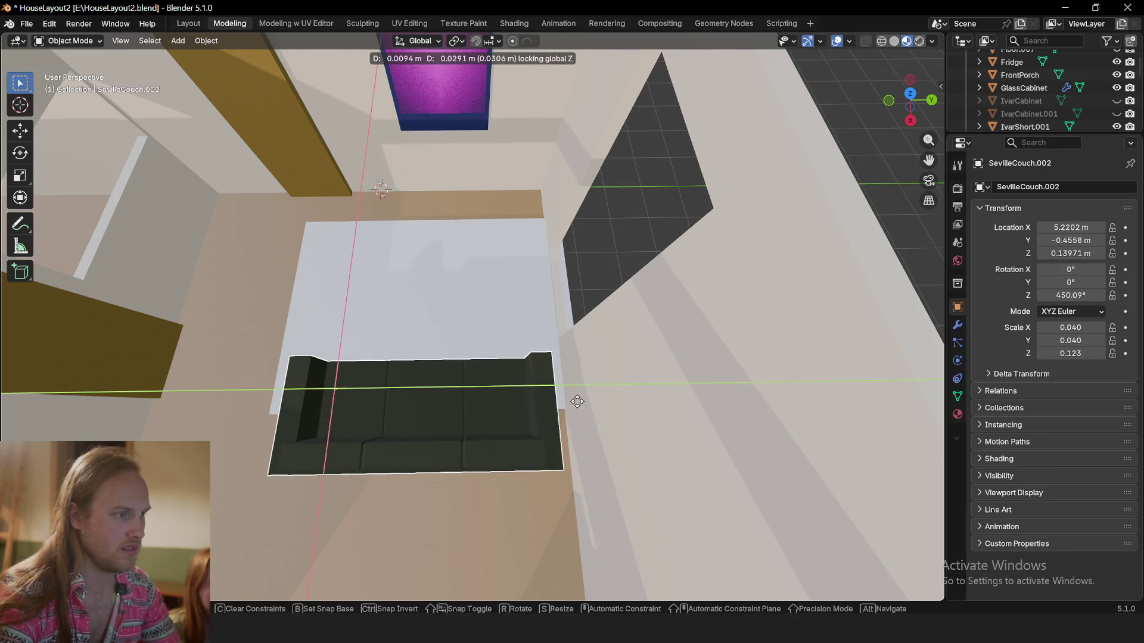
click(577, 407)
middle_drag(542, 388, 630, 299)
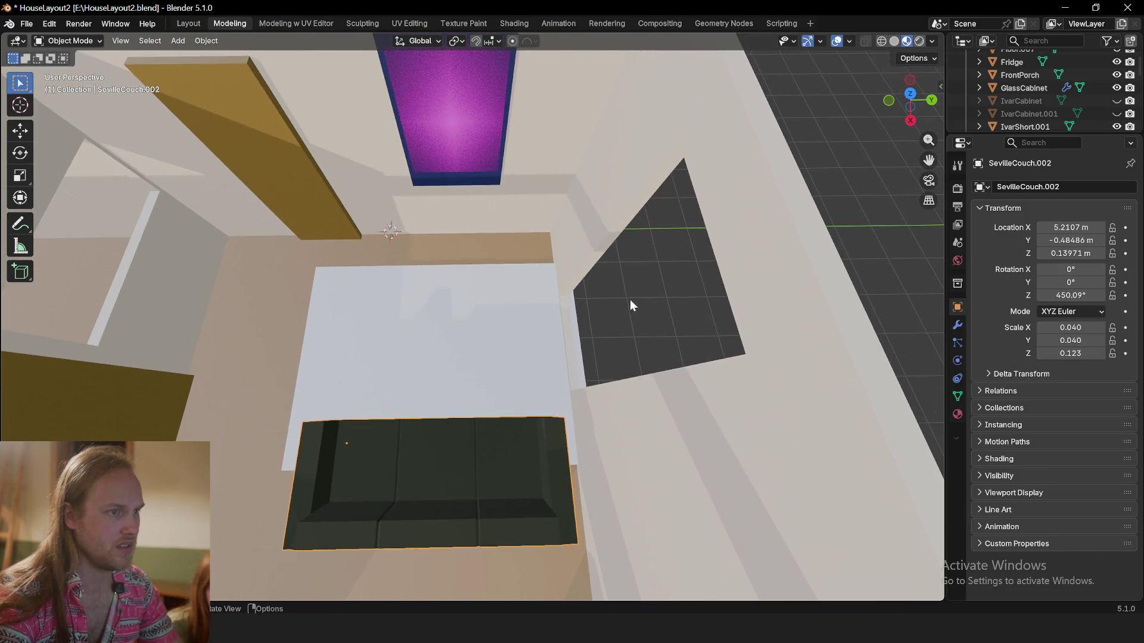
mouse_move(332, 451)
middle_down()
mouse_move(506, 398)
mouse_move(459, 425)
mouse_move(366, 430)
mouse_move(463, 402)
mouse_move(384, 293)
mouse_move(347, 291)
mouse_move(365, 290)
middle_up()
scroll(507, 398, down, 5)
scroll(464, 419, up, 5)
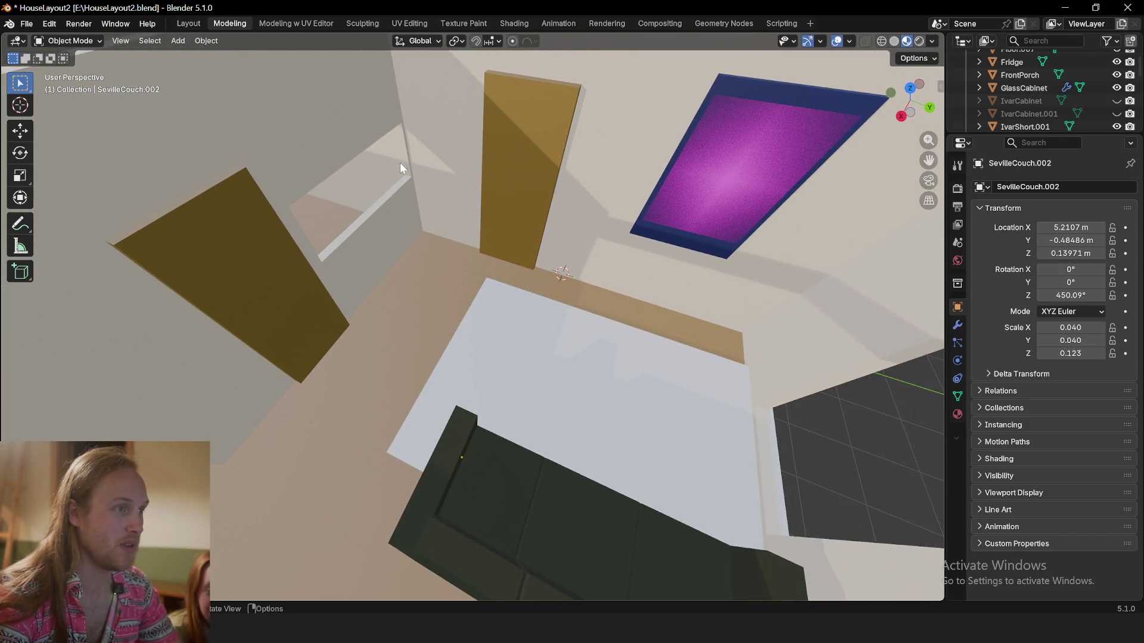
Select the rug and sofa, then hide the unwanted object from the scene
mouse_move(391, 353)
middle_down()
mouse_move(439, 337)
mouse_move(452, 357)
mouse_move(521, 379)
mouse_move(391, 434)
mouse_move(422, 333)
mouse_move(548, 347)
mouse_move(436, 359)
middle_up()
scroll(549, 341, up, 3)
scroll(563, 381, up, 3)
click(529, 400)
scroll(529, 373, down, 4)
shift+click(537, 375)
mouse_move(537, 376)
middle_down()
mouse_move(578, 406)
mouse_move(518, 205)
middle_up()
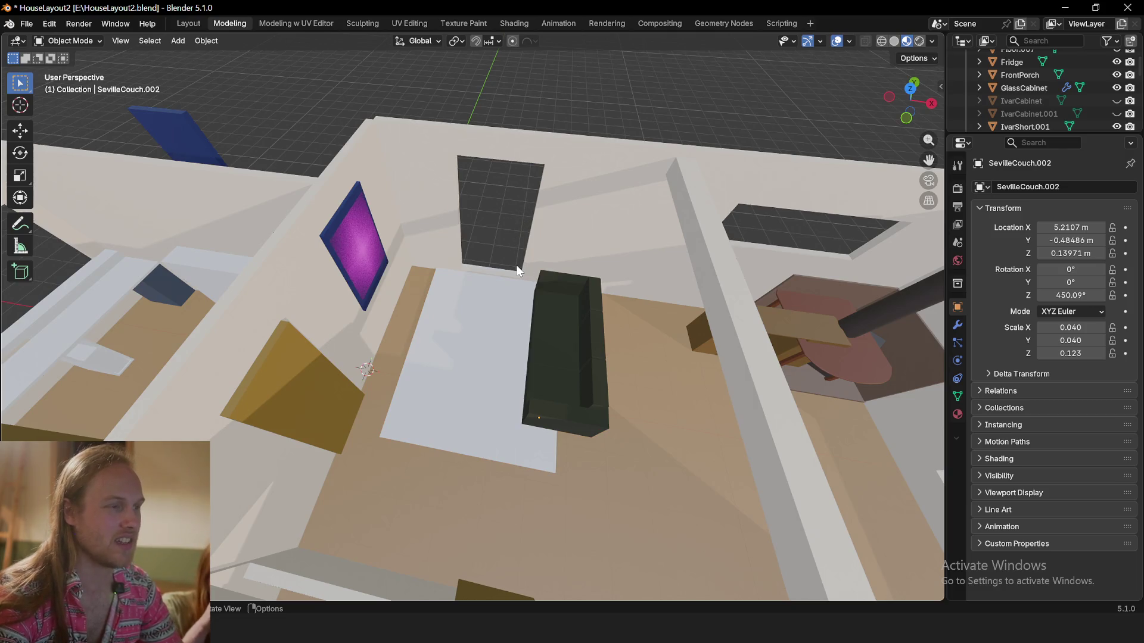
middle_drag(509, 321, 473, 324)
scroll(503, 323, down, 4)
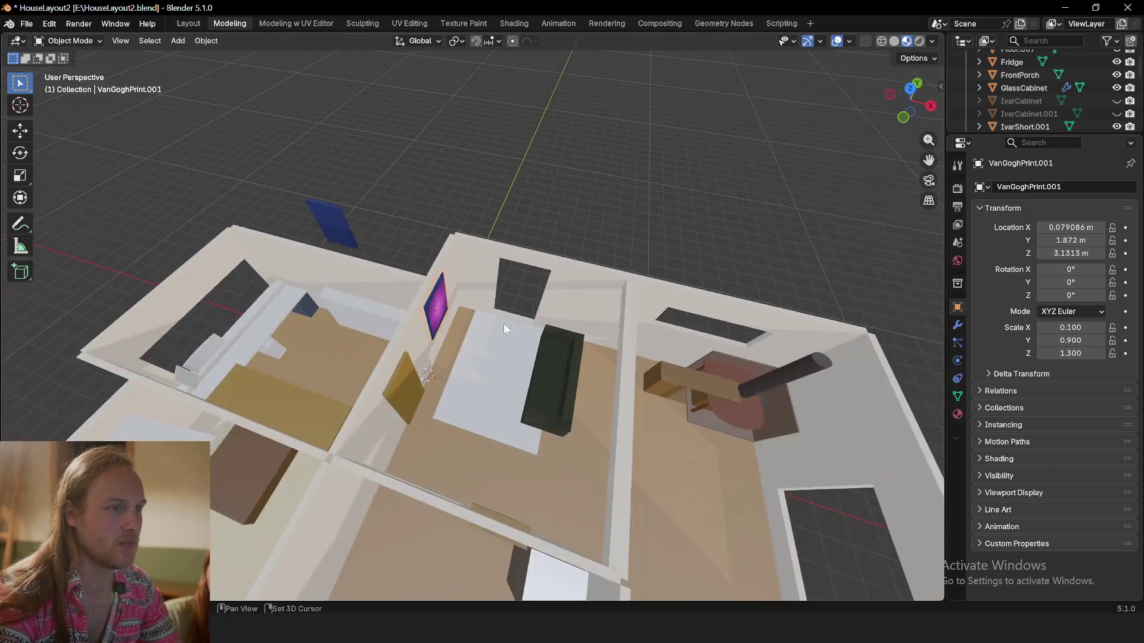
scroll(367, 235, up, 5)
middle_drag(367, 235, 487, 327)
key(h)
scroll(487, 320, down, 2)
scroll(550, 310, down, 3)
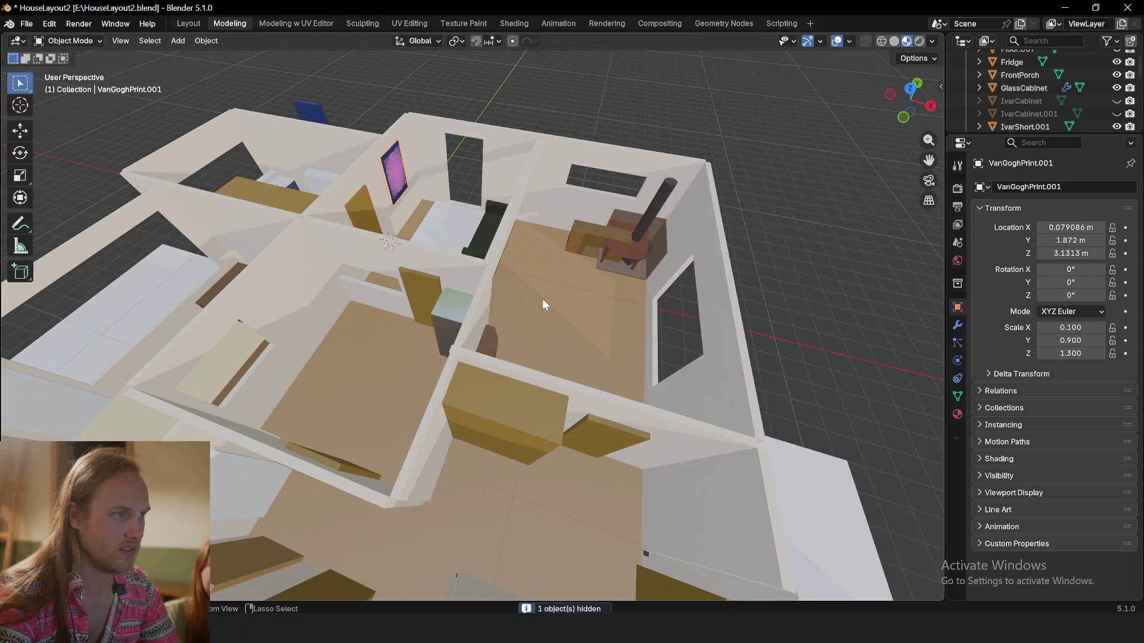
mouse_move(535, 299)
middle_down()
mouse_move(459, 317)
mouse_move(1051, 81)
middle_up()
scroll(460, 318, up, 4)
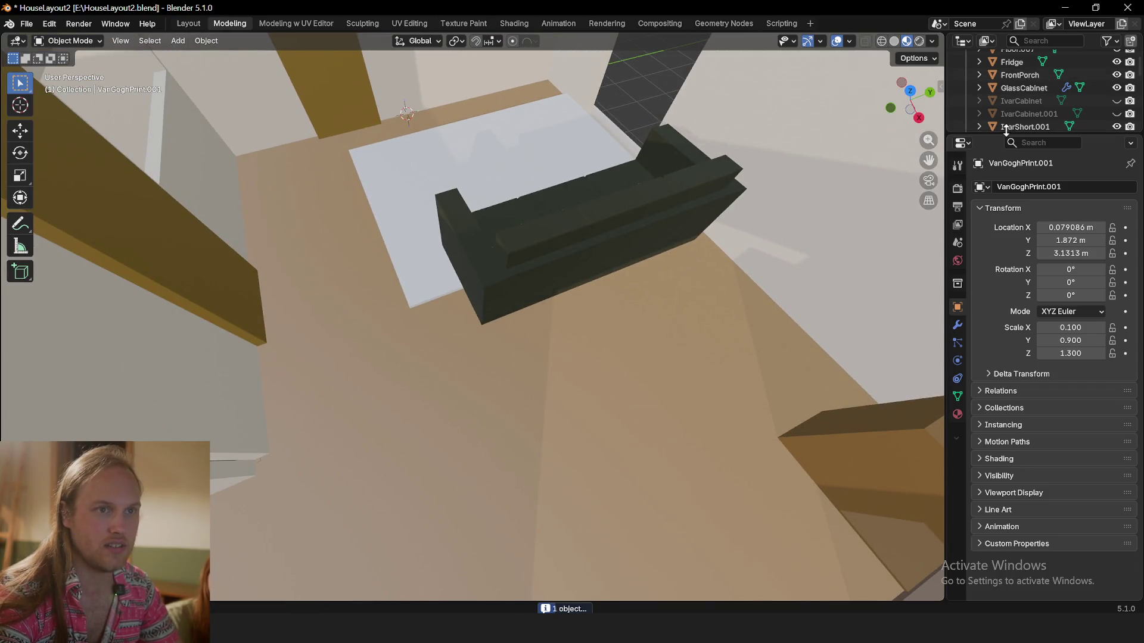
drag(1008, 135, 1010, 340)
scroll(1027, 298, down, 2)
scroll(1028, 298, down, 3)
scroll(1027, 291, down, 5)
scroll(1028, 292, down, 5)
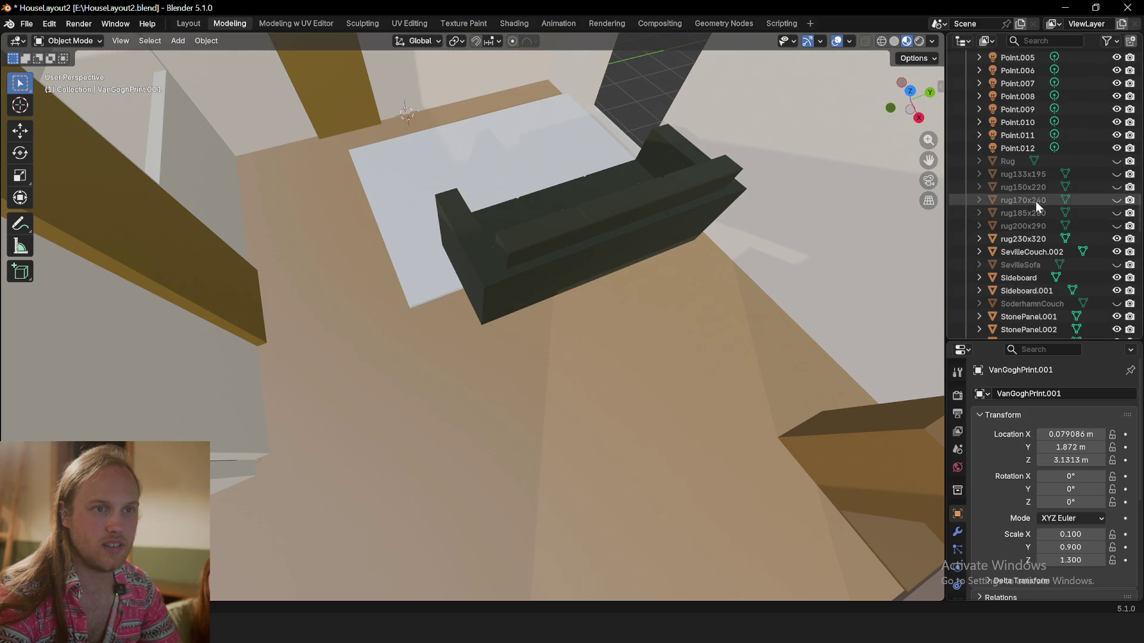
scroll(1035, 201, down, 3)
Unhide the TV in the Outliner while keeping the TV unit hidden
click(1117, 168)
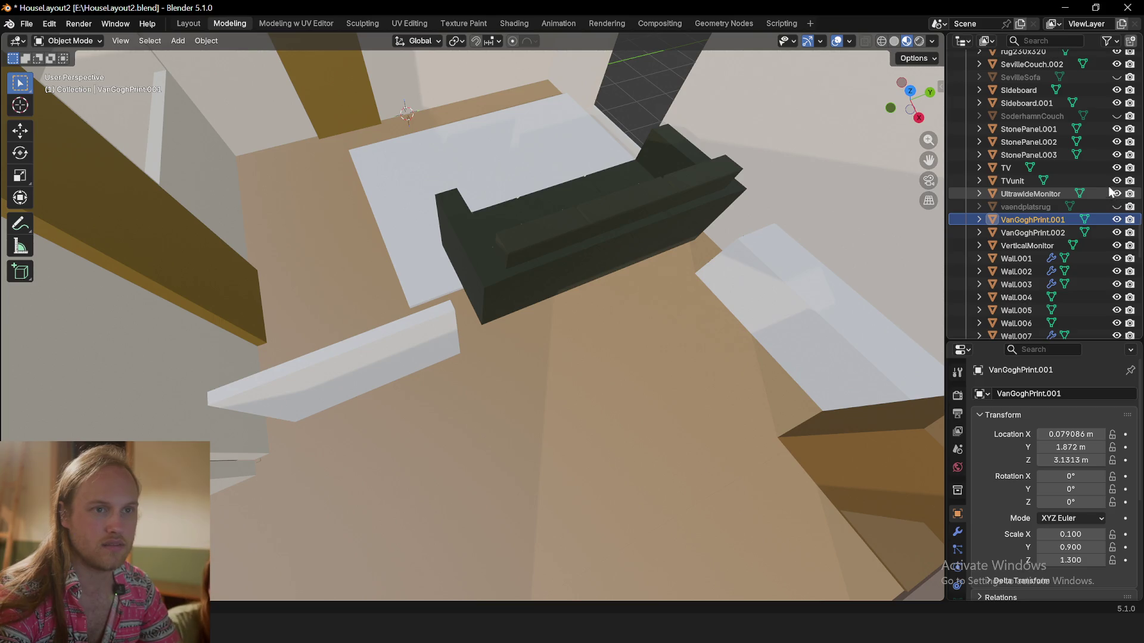
click(1117, 181)
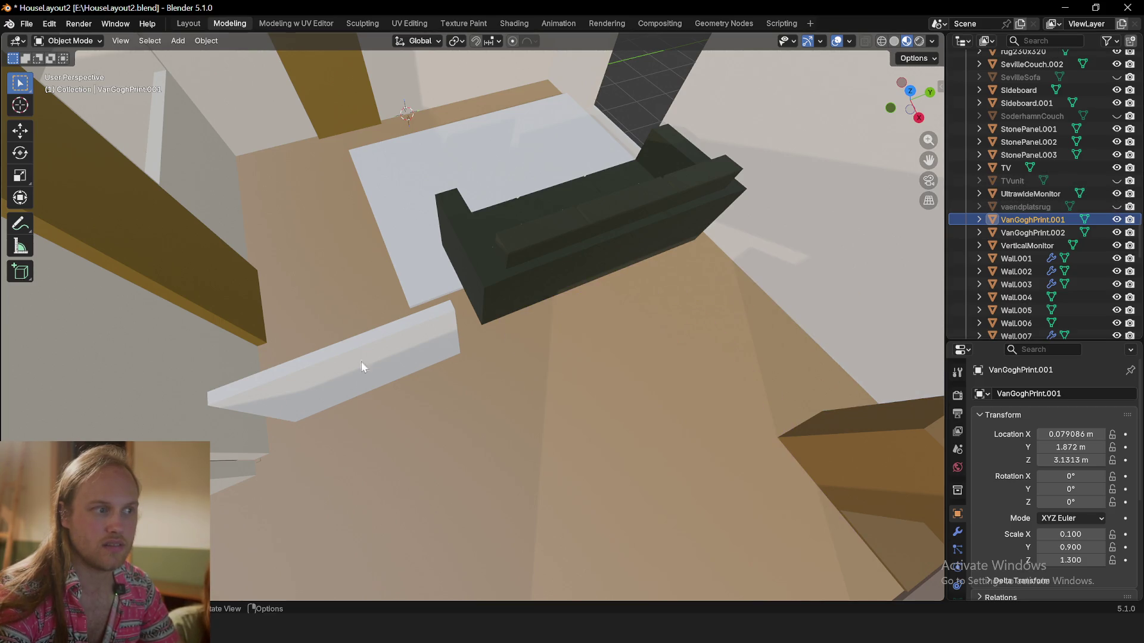
scroll(380, 355, down, 5)
scroll(467, 335, up, 5)
Move the TV level along the floor to sit below the purple print on the far wall
click(448, 329)
scroll(439, 294, down, 5)
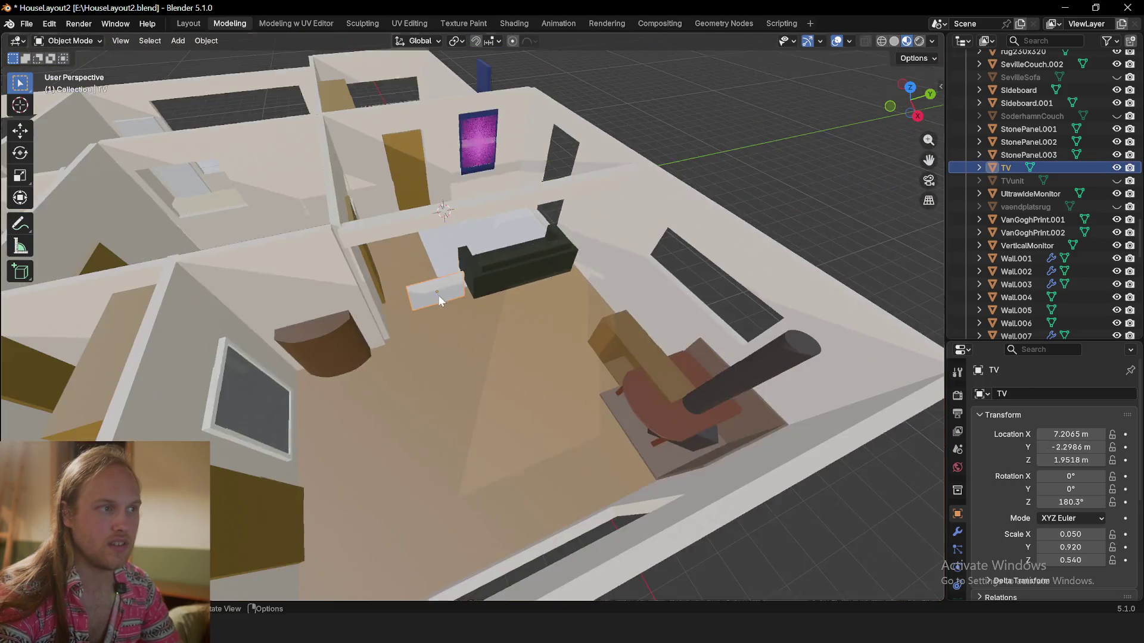
scroll(463, 328, down, 1)
scroll(464, 330, up, 2)
scroll(441, 292, up, 2)
scroll(463, 287, up, 2)
key(g)
key(shift+z)
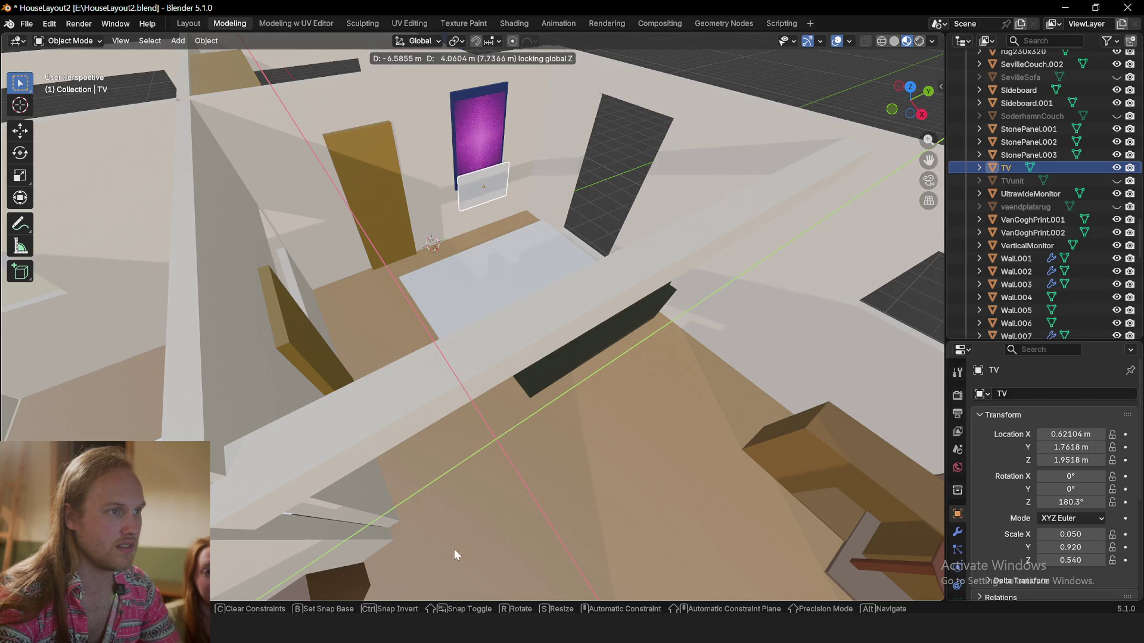
click(454, 555)
Orbit to an overhead view and begin a floor-level move of the short dining table
middle_drag(634, 345, 593, 312)
scroll(608, 316, down, 1)
scroll(550, 448, down, 4)
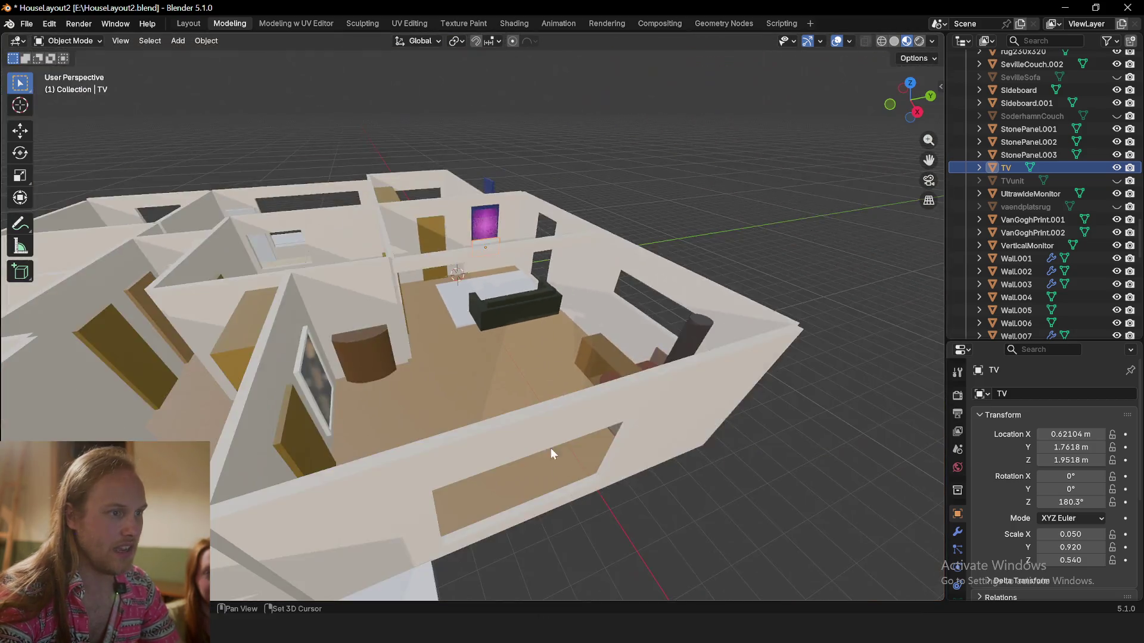
scroll(552, 454, up, 3)
middle_drag(554, 411, 610, 347)
scroll(619, 463, up, 3)
key(g)
key(shift+z)
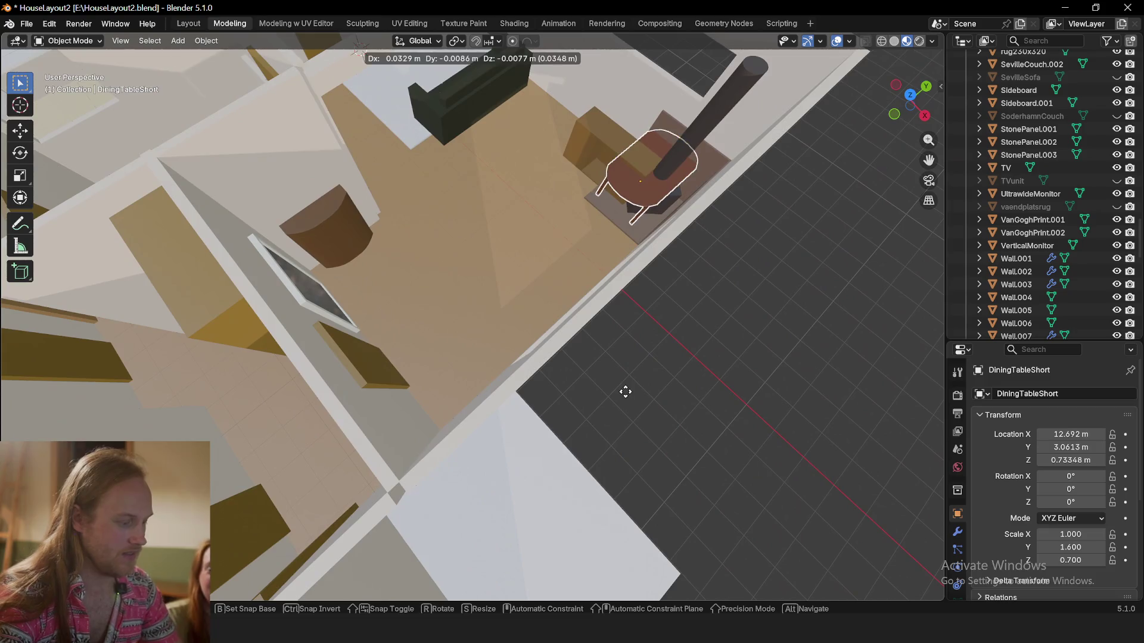
Place the short dining table, then nudge it into the centre of the dining area near the stove
click(472, 463)
scroll(451, 382, down, 2)
mouse_move(451, 381)
middle_down()
mouse_move(489, 344)
mouse_move(574, 431)
middle_up()
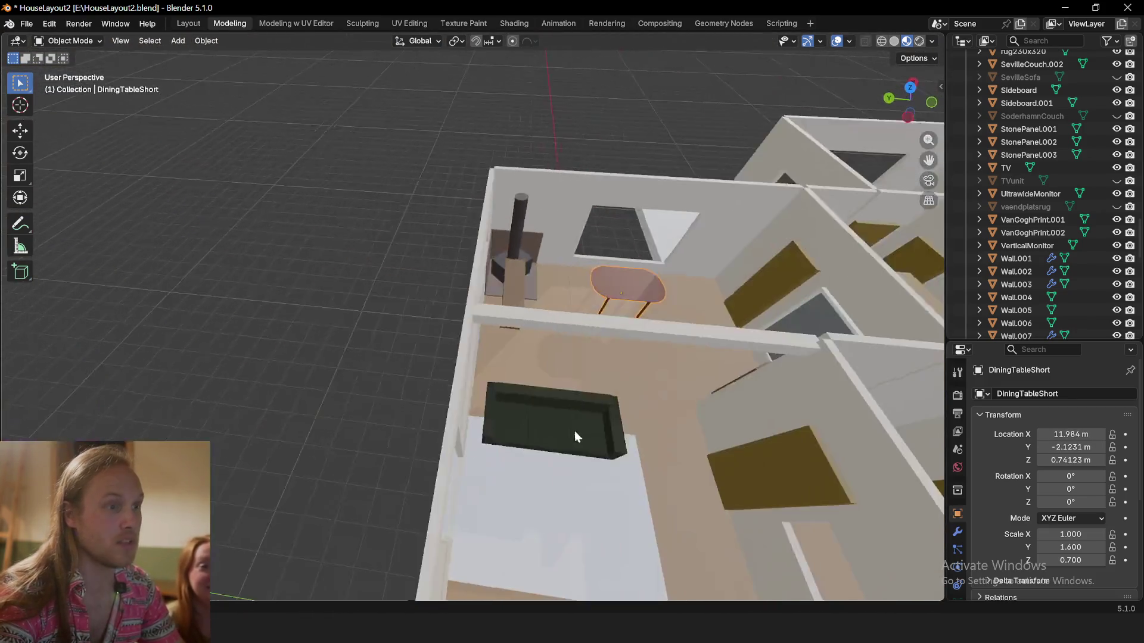
scroll(512, 407, up, 4)
middle_drag(512, 407, 567, 382)
scroll(569, 385, down, 4)
key(g)
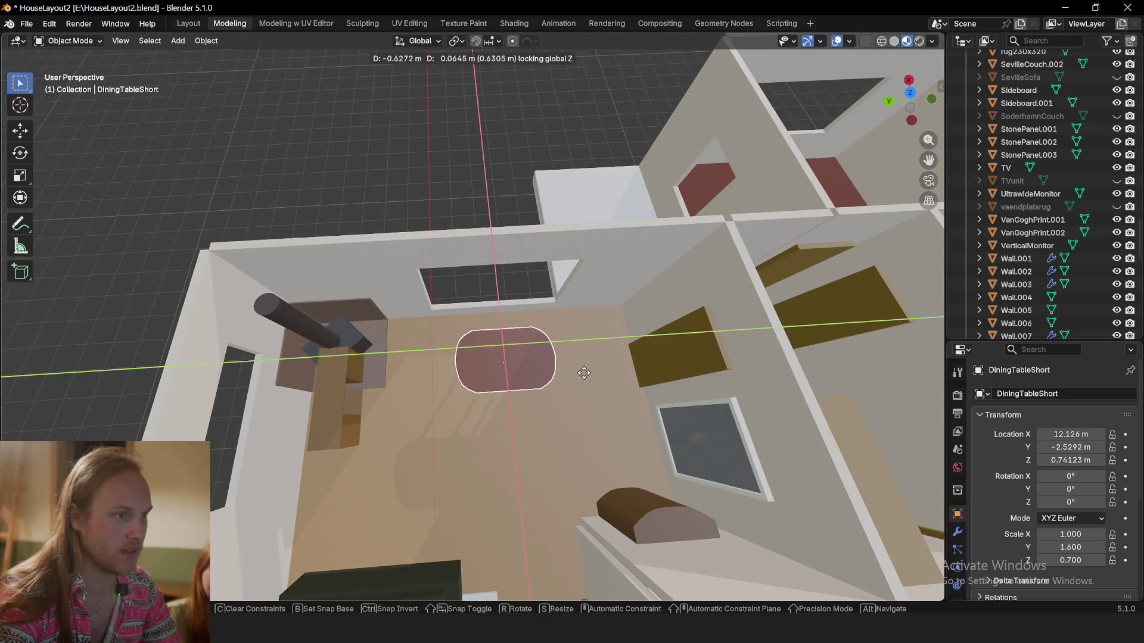
click(584, 363)
middle_drag(584, 361, 595, 462)
scroll(584, 424, up, 3)
middle_drag(599, 417, 603, 415)
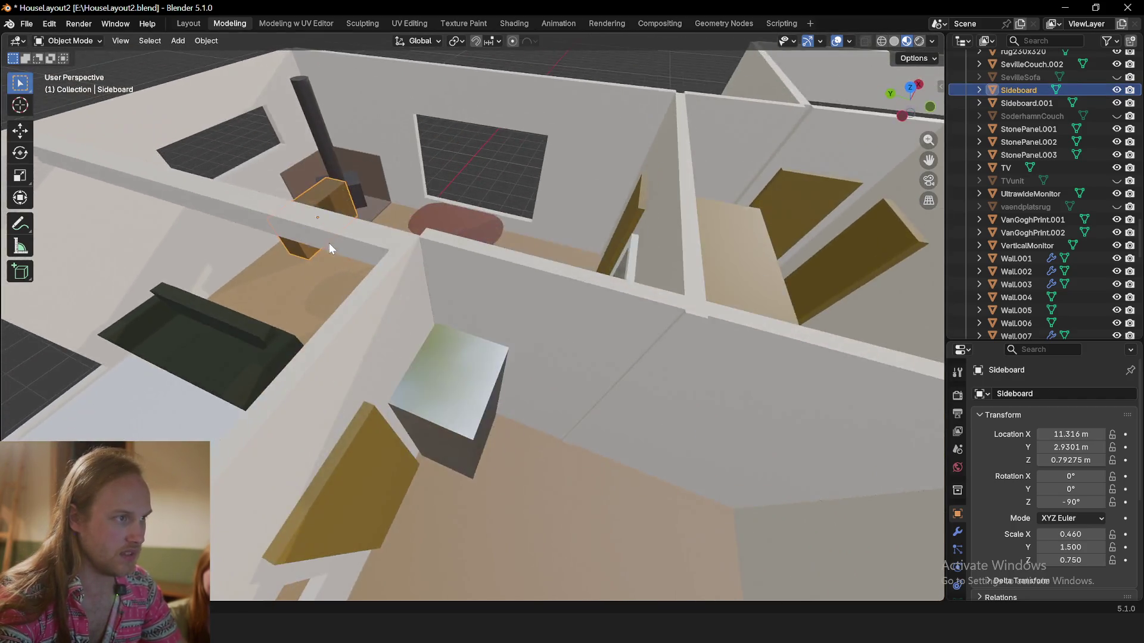
Turn the sideboard around to face the oval table beside the side window, Z rotation -270°
middle_drag(350, 214, 336, 291)
scroll(461, 364, up, 5)
scroll(483, 389, down, 6)
scroll(503, 419, up, 2)
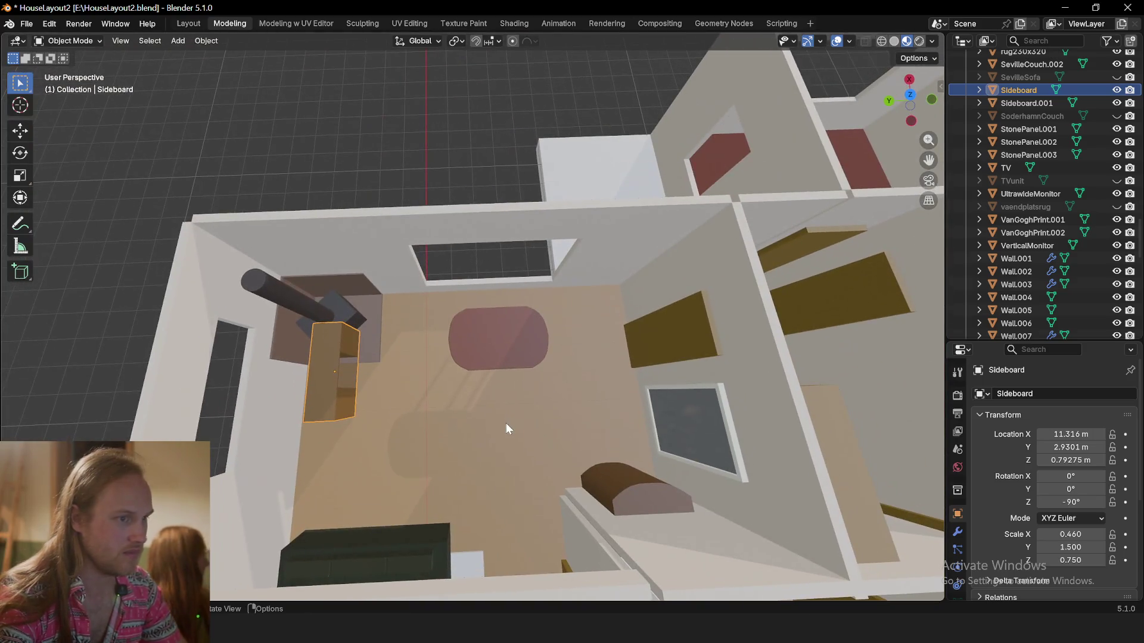
key(g)
key(shift+z)
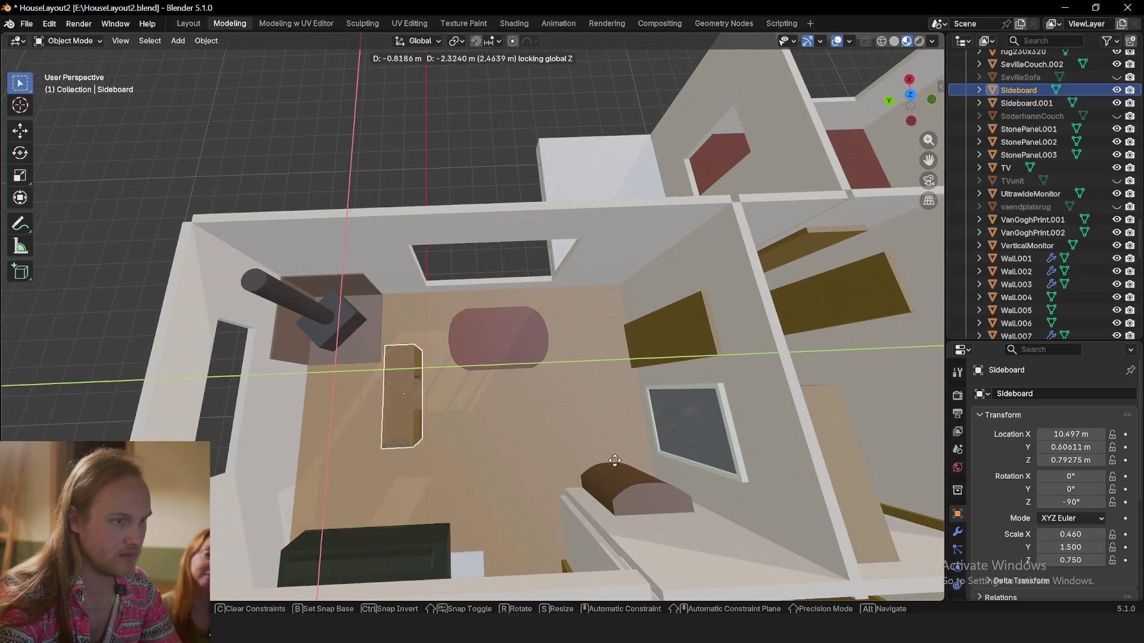
key(r)
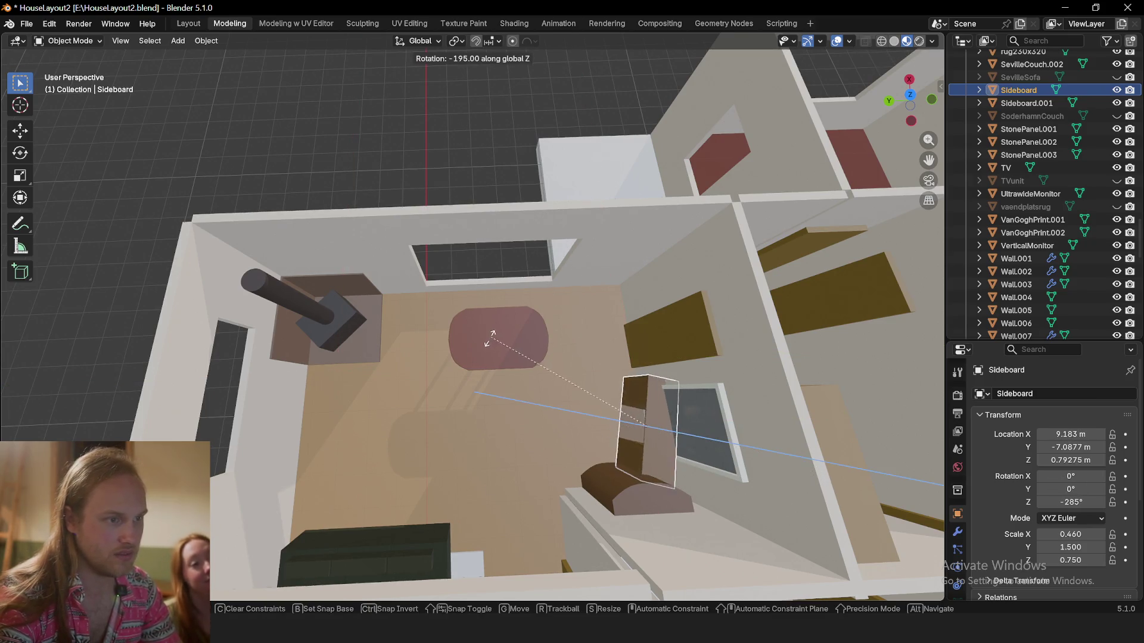
click(486, 386)
mouse_move(487, 386)
middle_down()
mouse_move(623, 413)
mouse_move(497, 440)
mouse_move(489, 456)
middle_up()
middle_drag(448, 133, 495, 431)
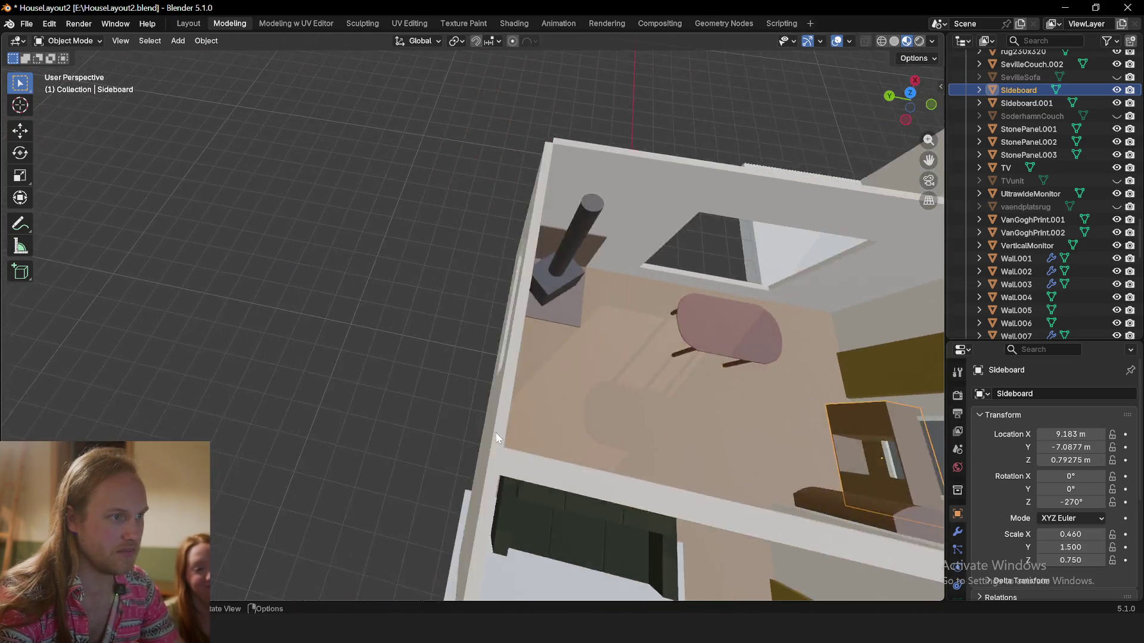
scroll(470, 375, up, 5)
scroll(508, 395, down, 5)
scroll(508, 394, down, 5)
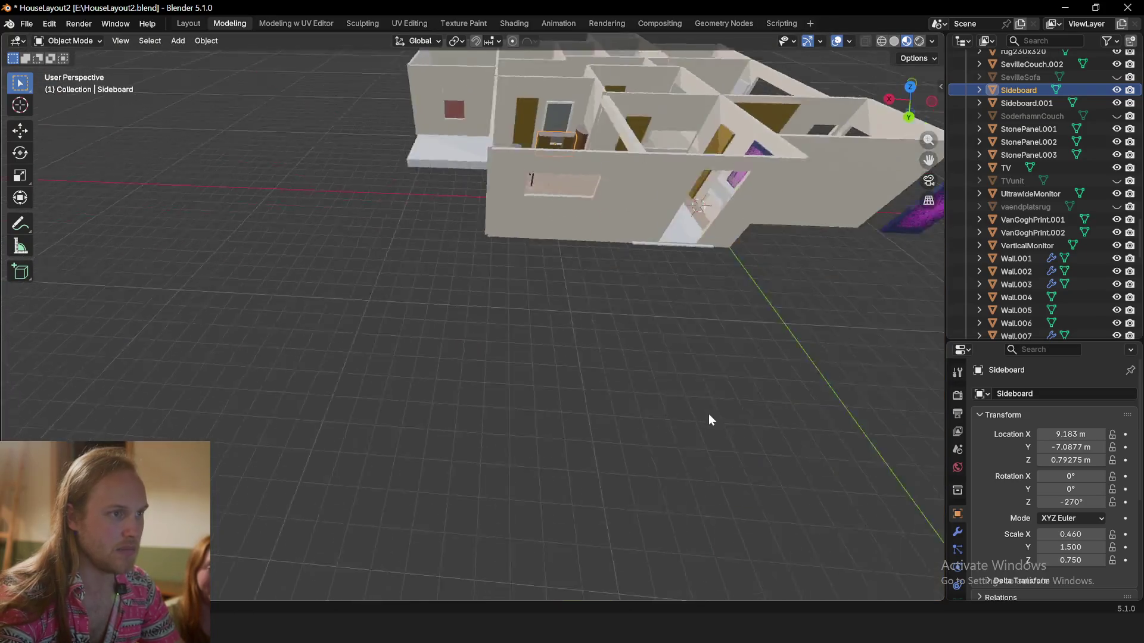
middle_drag(709, 414, 420, 546)
scroll(506, 369, up, 3)
scroll(462, 264, up, 3)
scroll(463, 265, up, 3)
mouse_move(483, 241)
middle_down()
mouse_move(537, 429)
mouse_move(440, 305)
middle_up()
scroll(543, 452, down, 3)
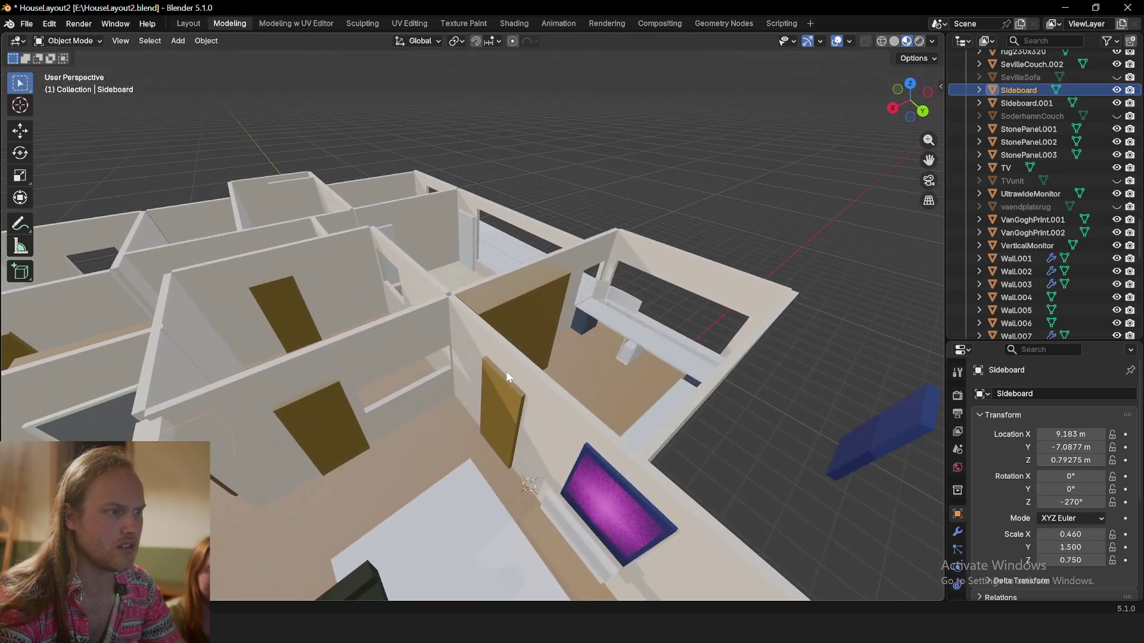
scroll(441, 305, up, 2)
scroll(446, 287, up, 4)
scroll(449, 320, down, 4)
click(491, 474)
mouse_move(492, 474)
middle_down()
mouse_move(515, 499)
mouse_move(619, 301)
mouse_move(503, 284)
mouse_move(561, 293)
middle_up()
scroll(618, 300, up, 2)
mouse_move(241, 264)
middle_down()
mouse_move(424, 273)
mouse_move(332, 327)
mouse_move(297, 430)
mouse_move(483, 349)
mouse_move(403, 370)
mouse_move(393, 315)
middle_up()
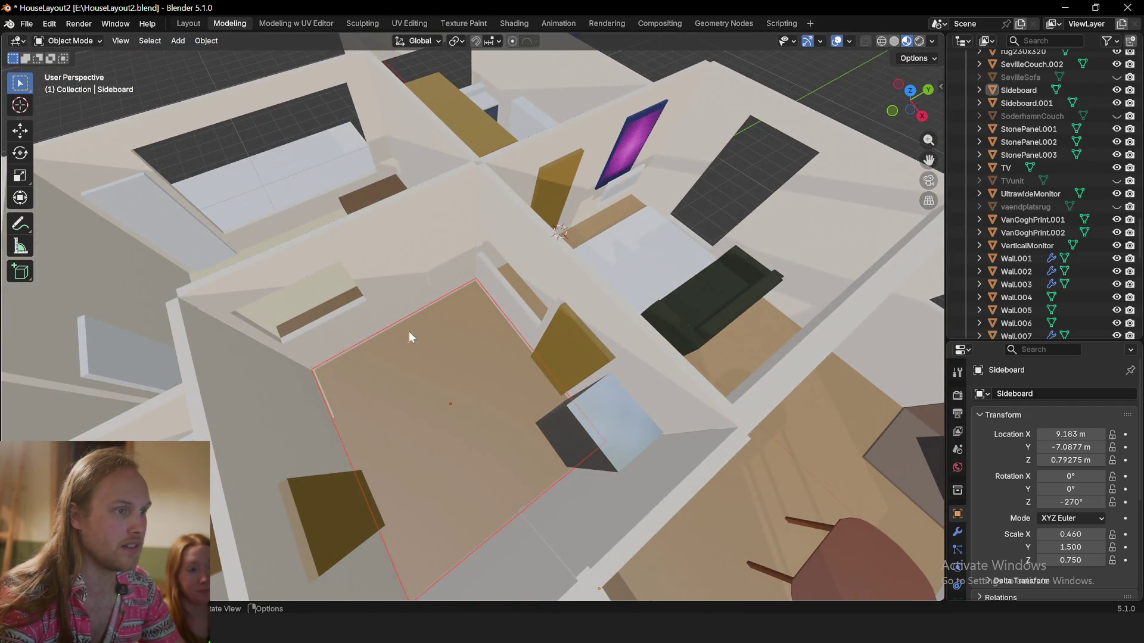
mouse_move(485, 410)
middle_down()
mouse_move(431, 396)
mouse_move(444, 421)
mouse_move(445, 269)
middle_up()
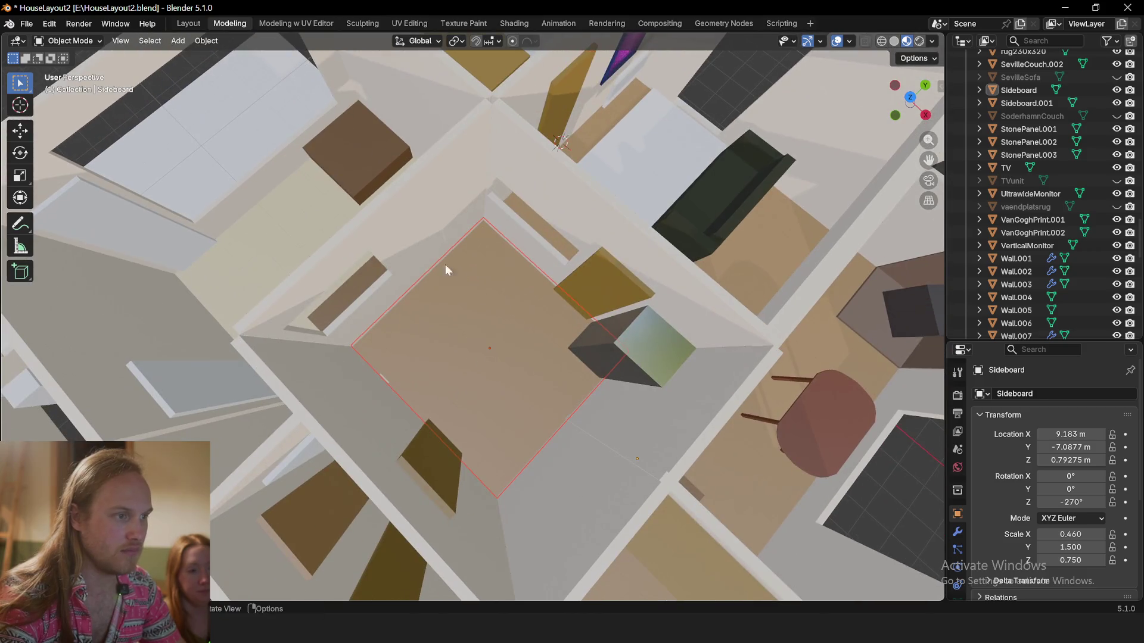
mouse_move(477, 355)
middle_down()
mouse_move(444, 373)
mouse_move(459, 384)
mouse_move(391, 396)
mouse_move(449, 386)
mouse_move(401, 347)
mouse_move(427, 344)
mouse_move(452, 370)
mouse_move(555, 346)
middle_up()
scroll(416, 369, down, 5)
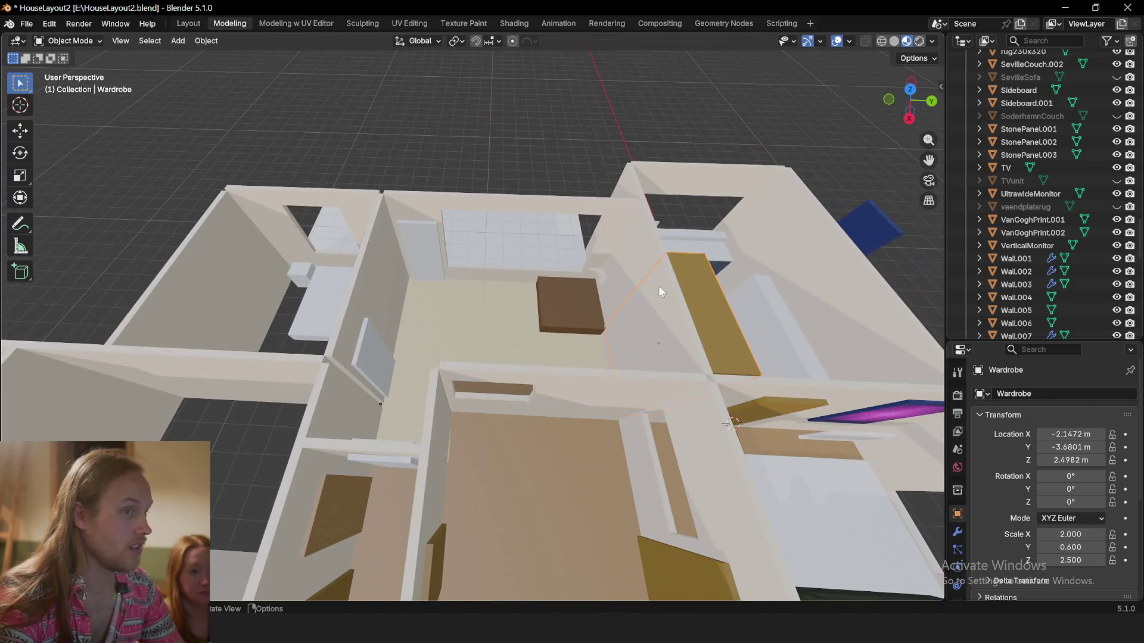
mouse_move(835, 100)
mouse_down()
mouse_move(260, 330)
mouse_move(200, 327)
mouse_up()
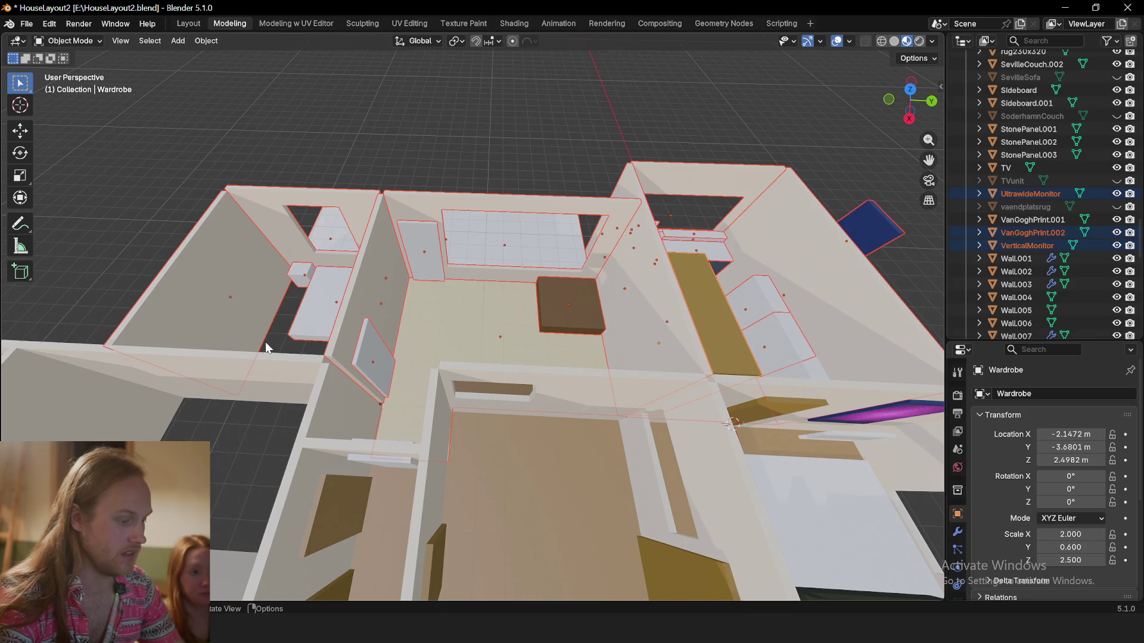
key(h)
mouse_move(391, 442)
middle_down()
mouse_move(433, 387)
mouse_move(635, 412)
mouse_move(449, 263)
mouse_move(656, 328)
mouse_move(402, 282)
middle_up()
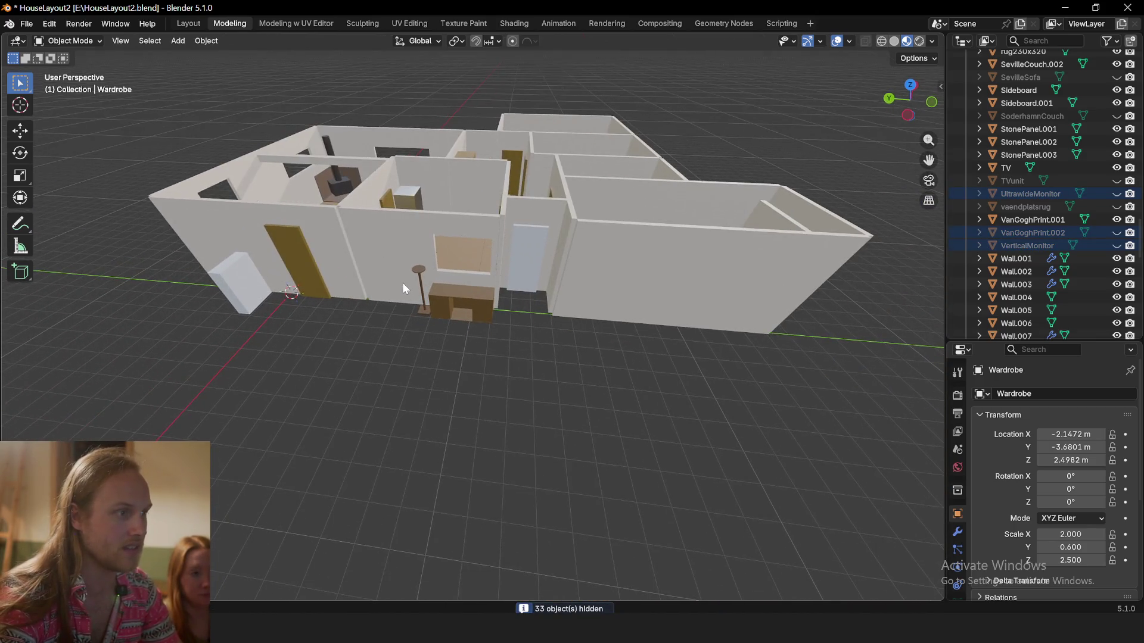
scroll(310, 327, up, 2)
mouse_move(313, 323)
middle_down()
mouse_move(397, 322)
mouse_move(309, 280)
mouse_move(405, 284)
mouse_move(376, 250)
middle_up()
key(alt+h)
scroll(404, 285, down, 3)
scroll(369, 242, up, 3)
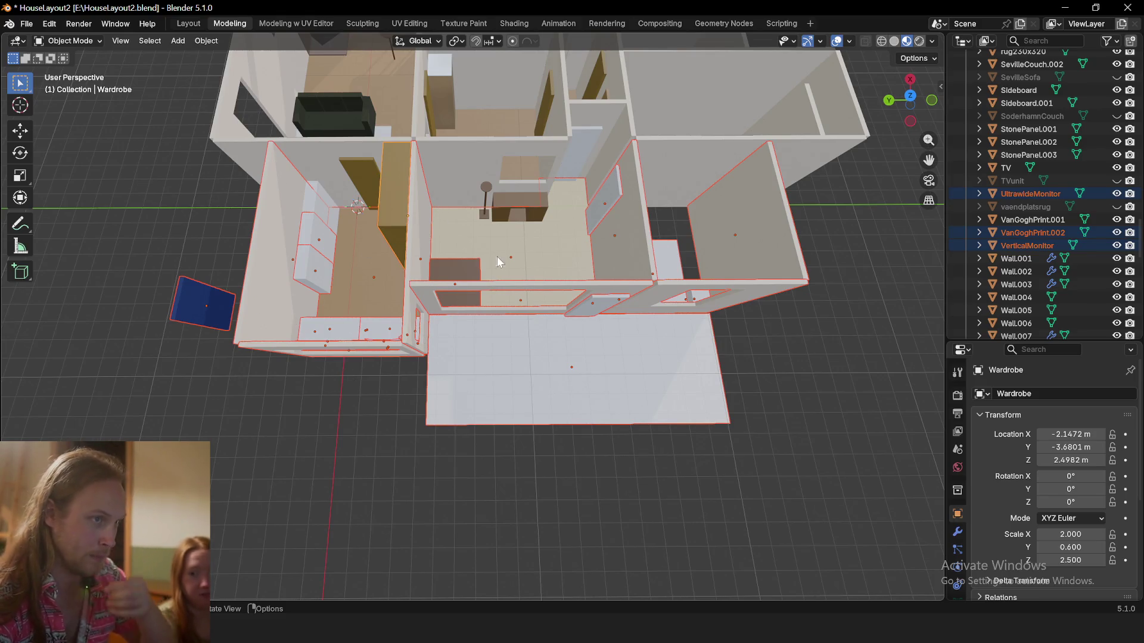
mouse_move(575, 244)
middle_down()
mouse_move(527, 373)
mouse_move(465, 268)
middle_up()
click(388, 79)
drag(400, 62, 473, 385)
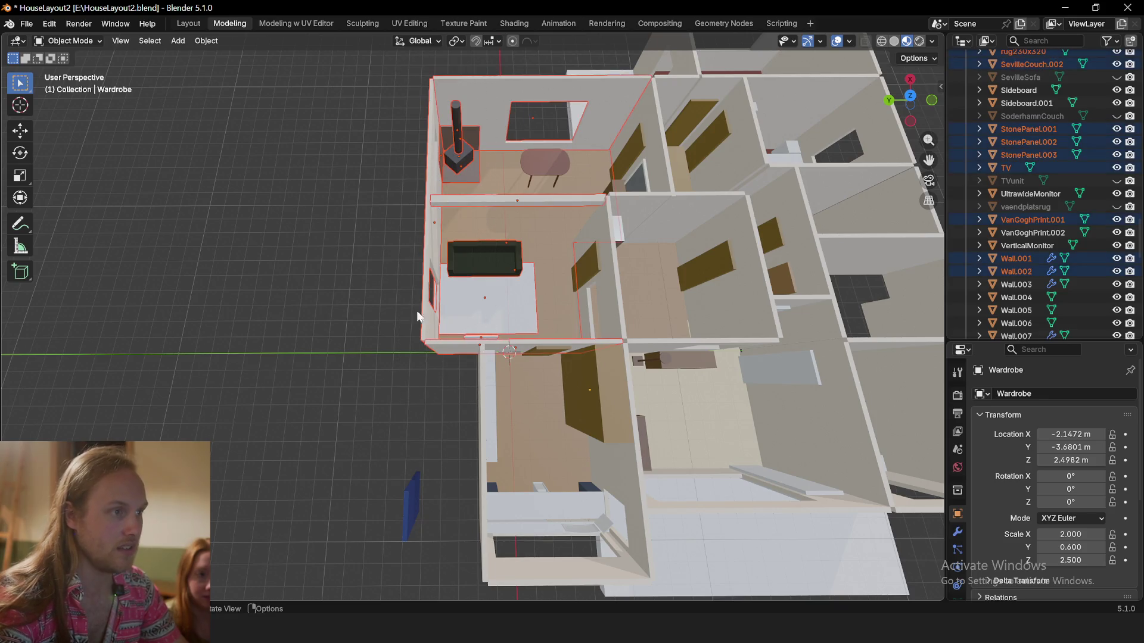
key(h)
key(alt+h)
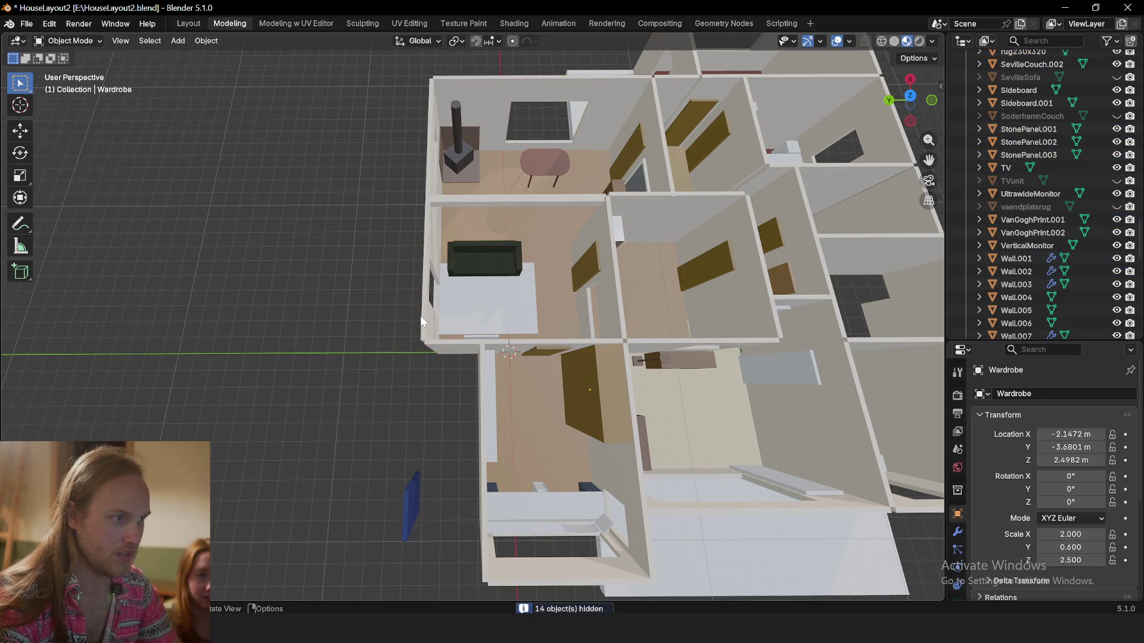
click(435, 209)
key(g)
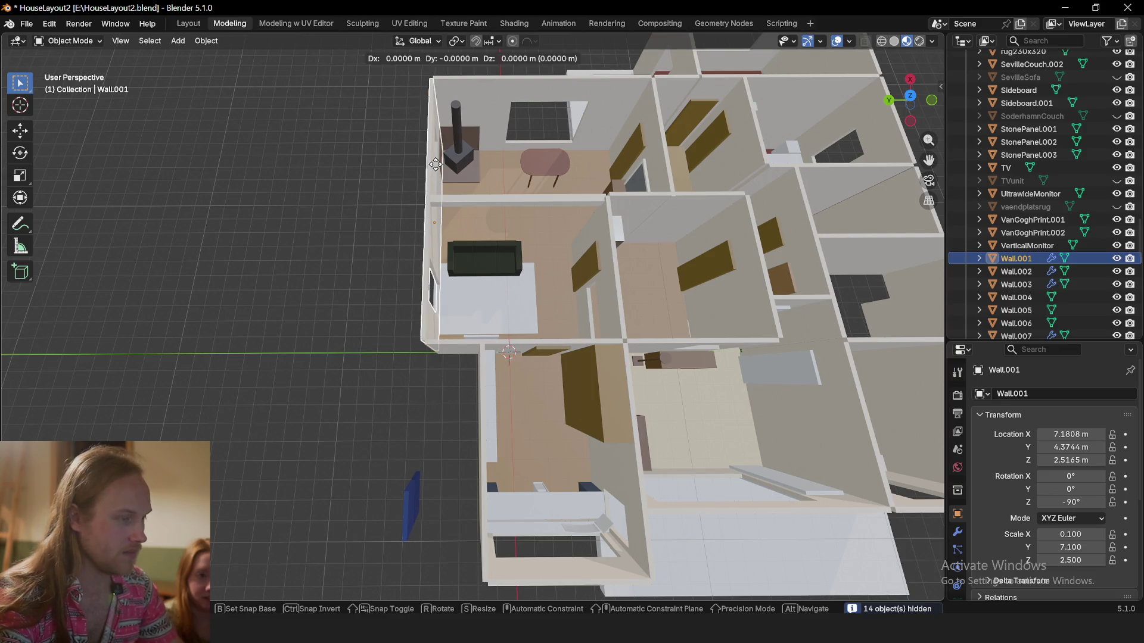
key(shift+z)
click(479, 163)
middle_drag(479, 164, 489, 339)
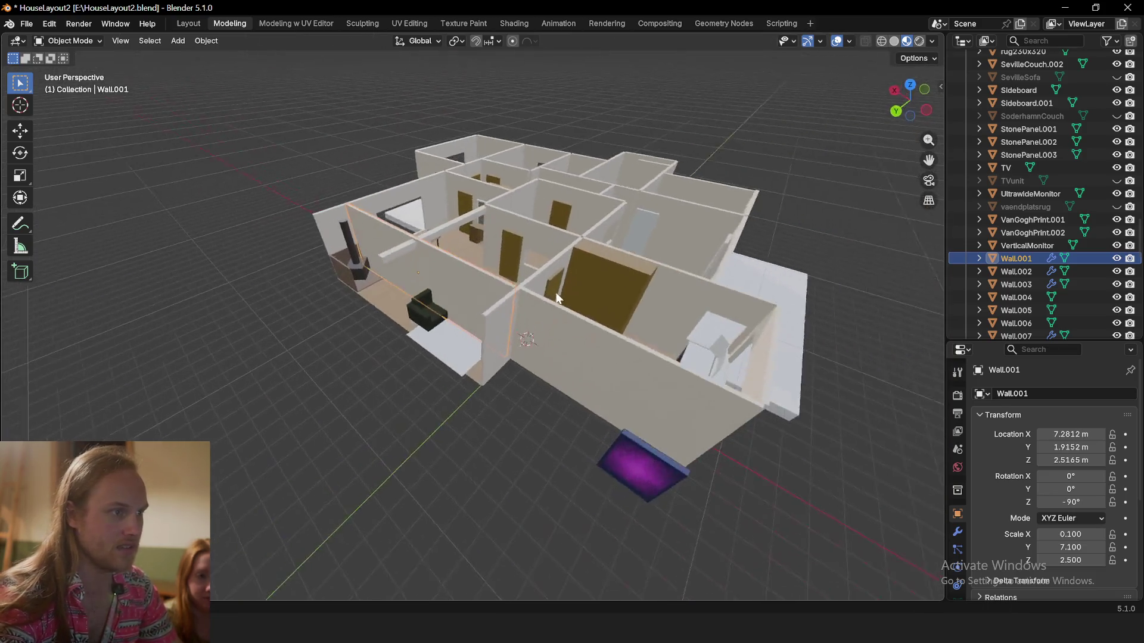
key(ctrl+z)
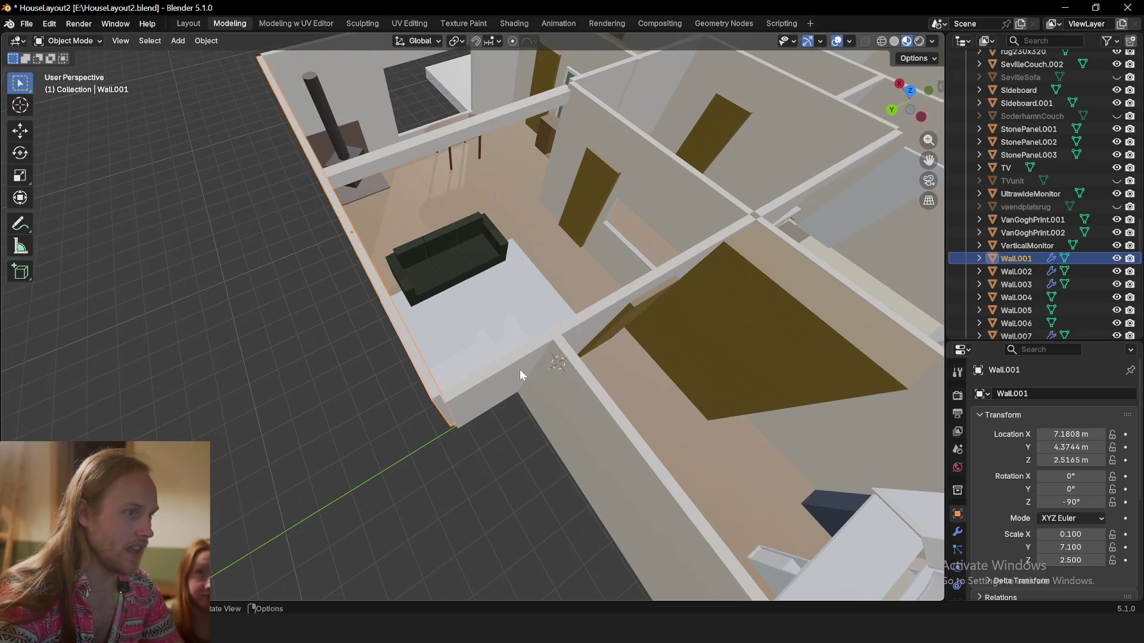
scroll(519, 369, down, 5)
click(414, 425)
middle_drag(414, 425, 458, 360)
scroll(449, 393, up, 4)
scroll(450, 398, down, 5)
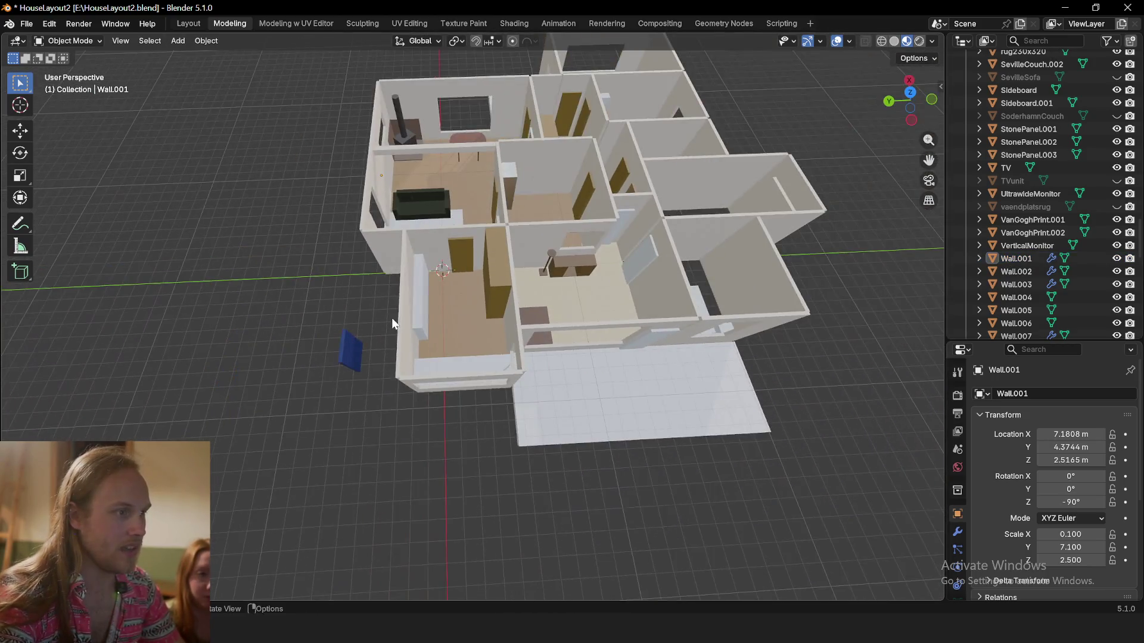
middle_drag(863, 413, 581, 375)
key(alt+h)
scroll(563, 421, up, 4)
mouse_move(564, 421)
middle_down()
mouse_move(482, 368)
mouse_move(490, 209)
mouse_move(493, 313)
mouse_move(451, 315)
mouse_move(478, 264)
mouse_move(496, 370)
mouse_move(512, 361)
mouse_move(434, 347)
mouse_move(454, 405)
mouse_move(452, 373)
mouse_move(509, 298)
mouse_move(557, 186)
mouse_move(536, 331)
middle_up()
scroll(493, 321, down, 2)
click(467, 326)
mouse_move(458, 252)
middle_down()
mouse_move(412, 276)
mouse_move(483, 258)
mouse_move(522, 324)
mouse_move(516, 411)
mouse_move(514, 331)
middle_up()
Reposition Sideboard.001 and rescale its height along Z
click(513, 332)
key(g)
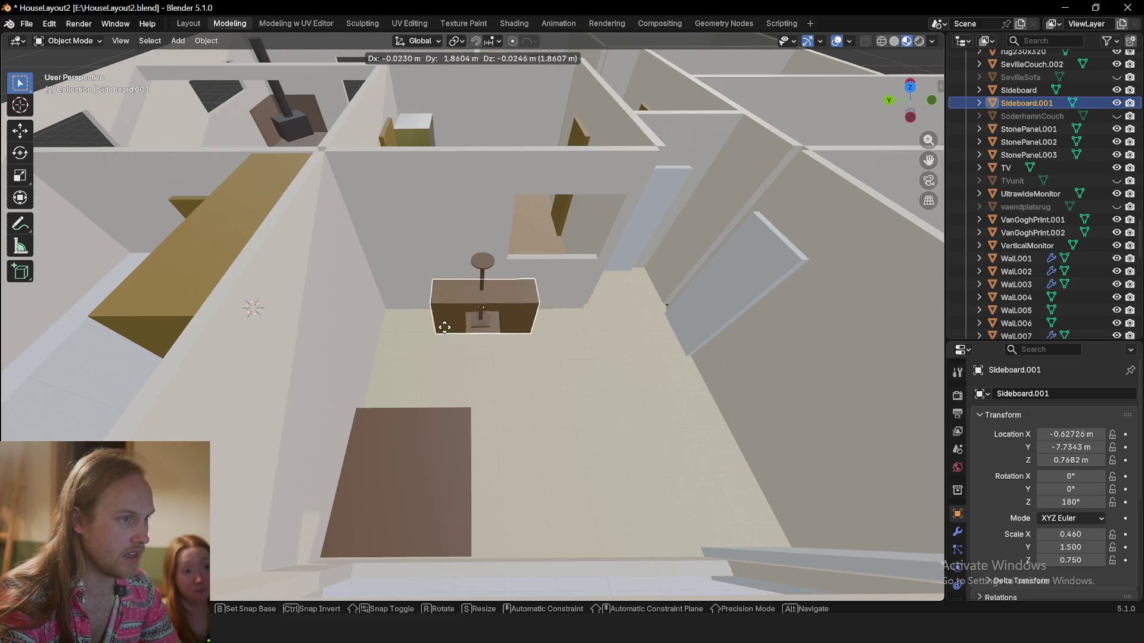
click(414, 324)
key(s)
key(z)
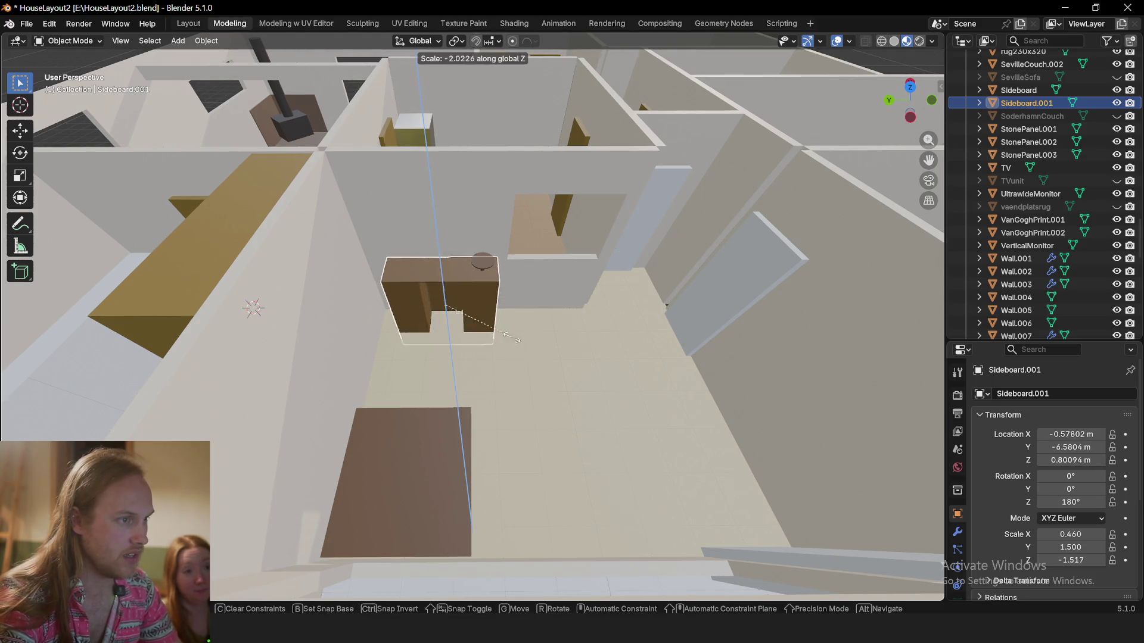
click(276, 276)
Inspect Floor.004, Floor.005 and Wall.007 from an overhead view of the house
mouse_move(276, 277)
middle_down()
mouse_move(439, 317)
mouse_move(236, 321)
mouse_move(351, 266)
mouse_move(401, 315)
middle_up()
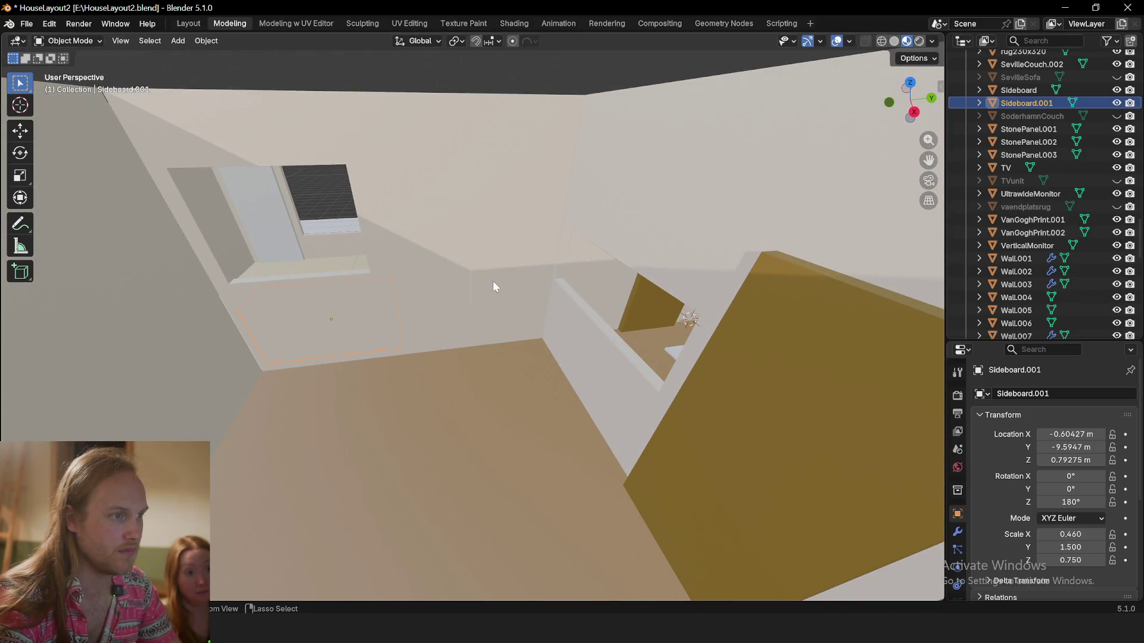
click(432, 333)
mouse_move(347, 335)
middle_down()
mouse_move(418, 221)
mouse_move(475, 297)
mouse_move(451, 326)
mouse_move(475, 311)
middle_up()
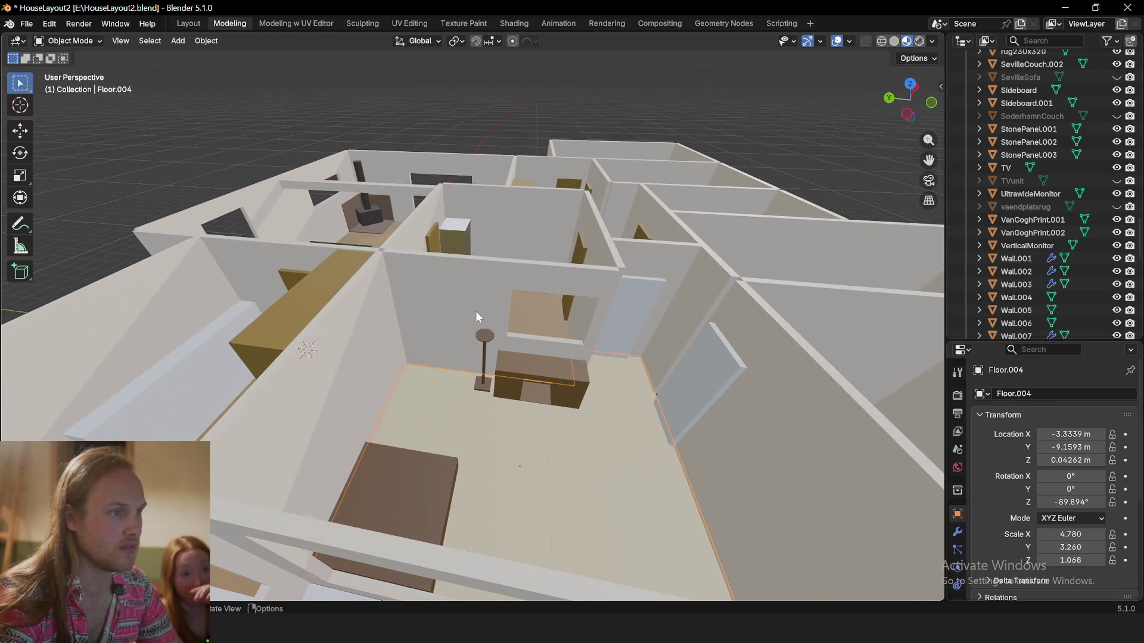
click(492, 322)
scroll(492, 317, up, 4)
scroll(515, 384, up, 3)
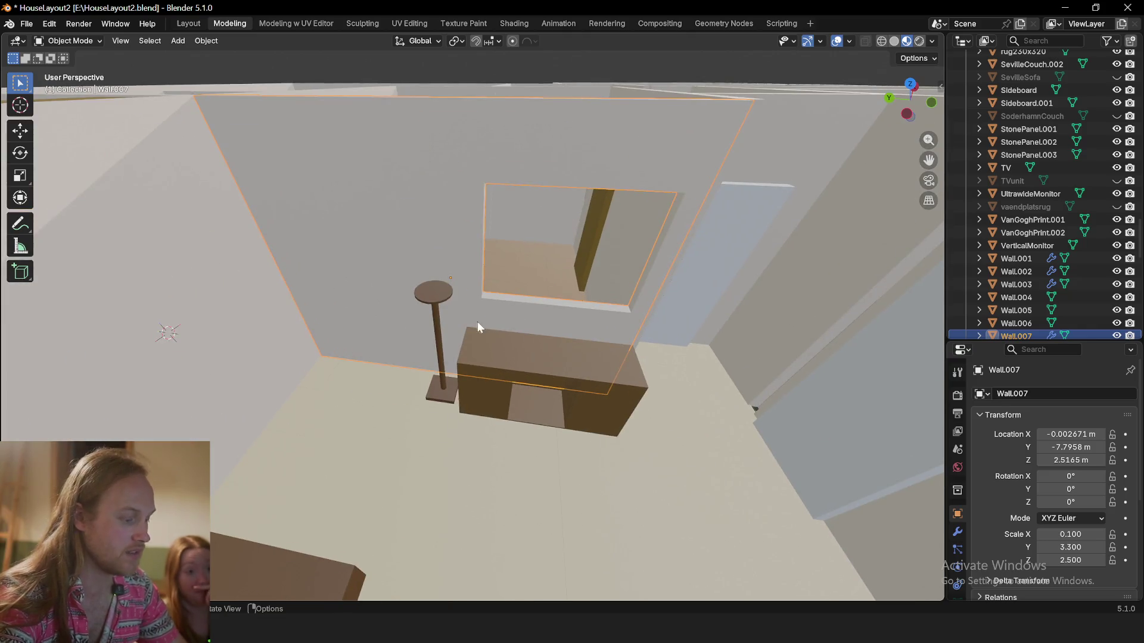
click(551, 260)
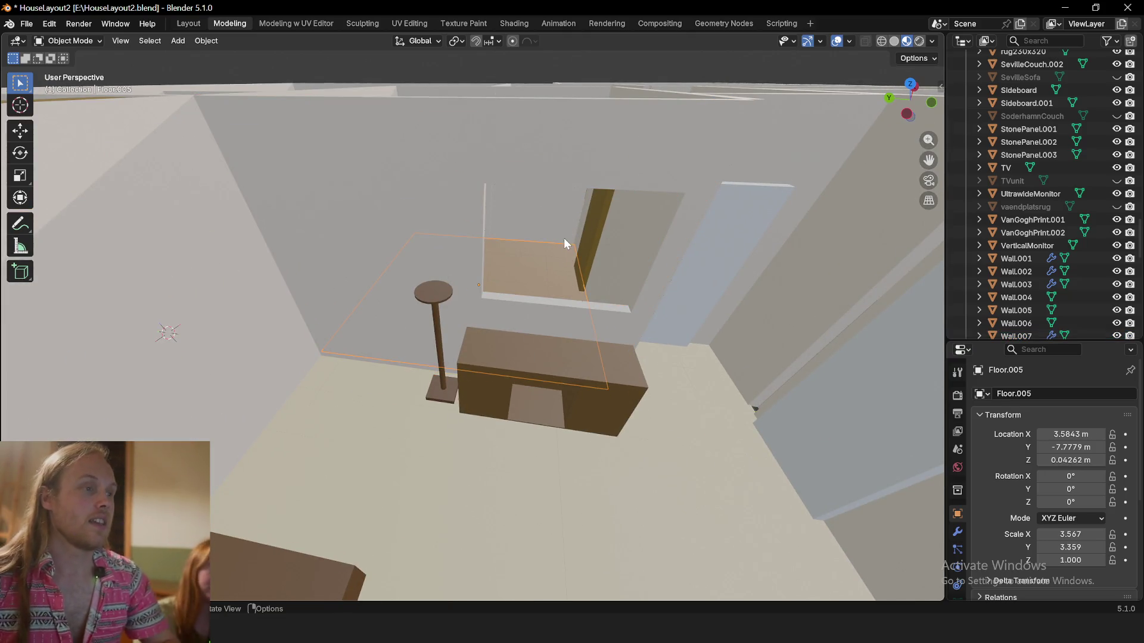
scroll(434, 259, down, 2)
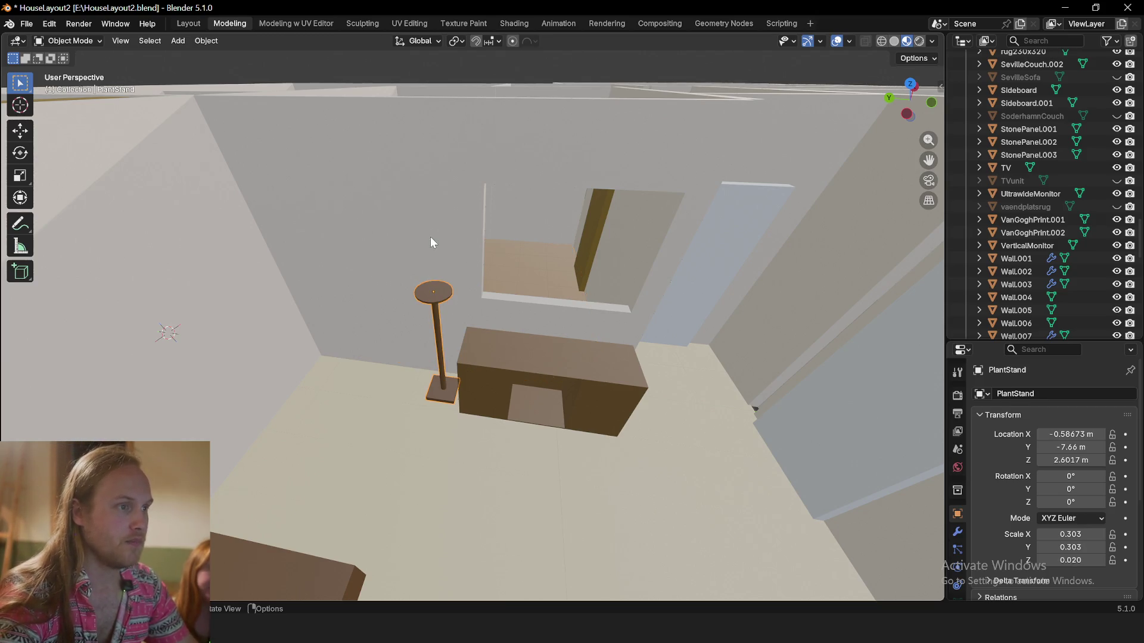
click(448, 284)
scroll(493, 199, down, 5)
scroll(502, 260, up, 4)
middle_drag(502, 261, 380, 87)
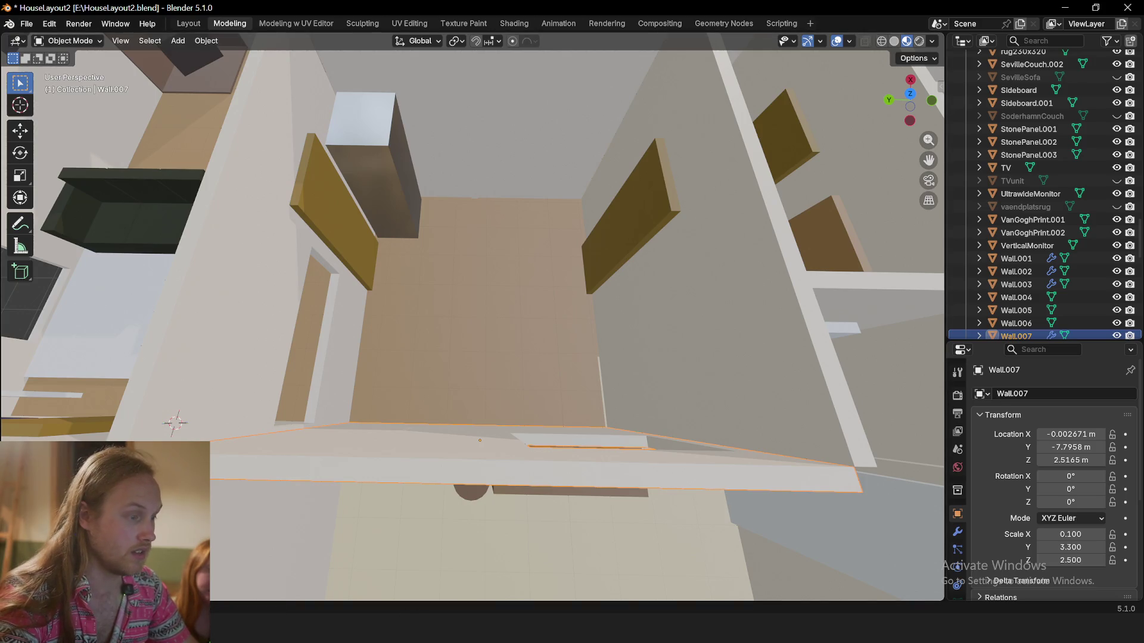
Load Kitchen.blend via File > Open without saving the house layout
key(super+e)
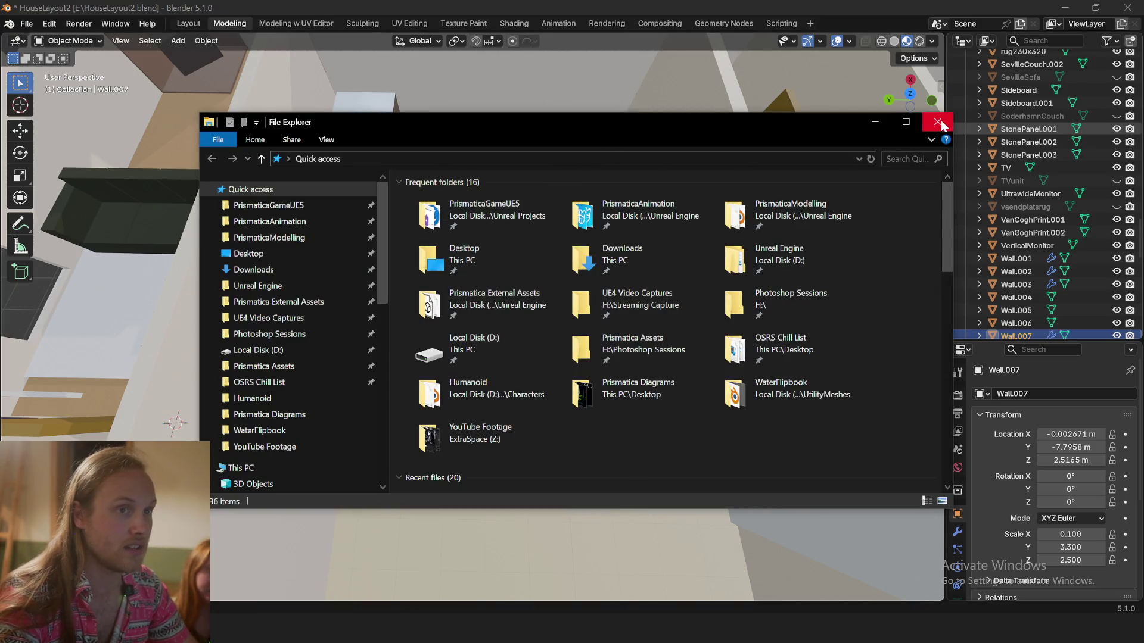
click(936, 122)
click(27, 23)
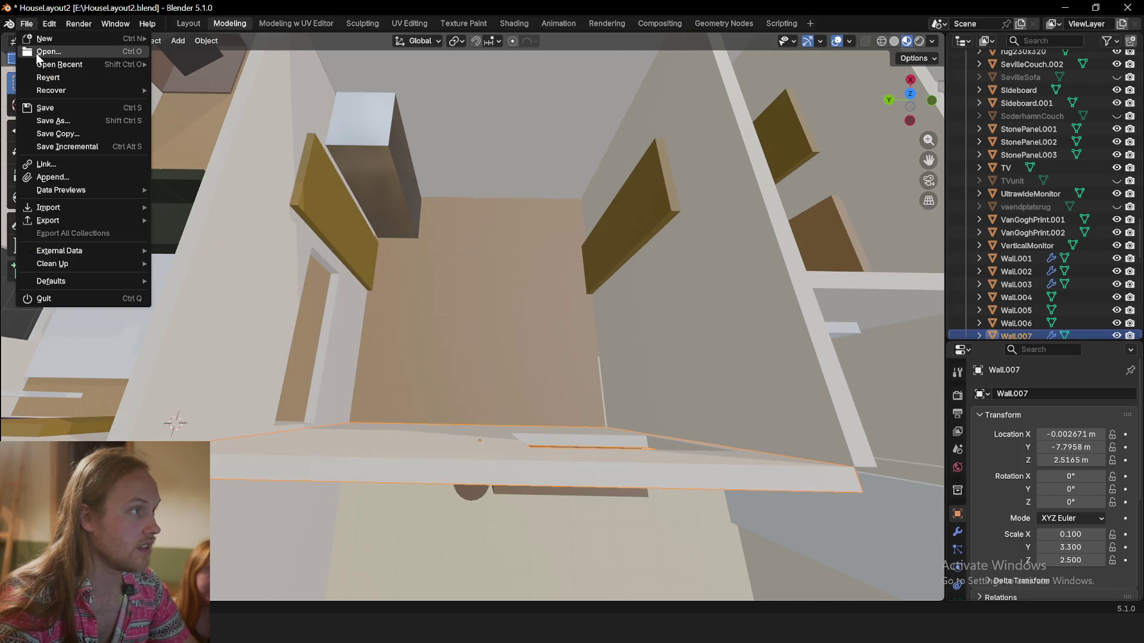
click(47, 52)
click(579, 336)
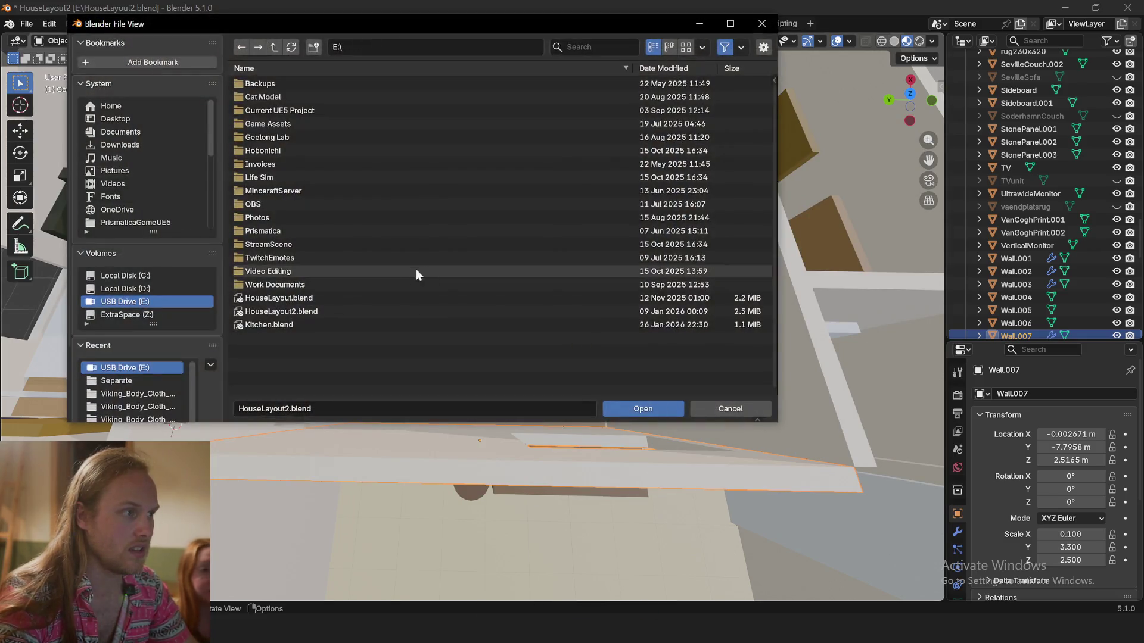
double_click(273, 321)
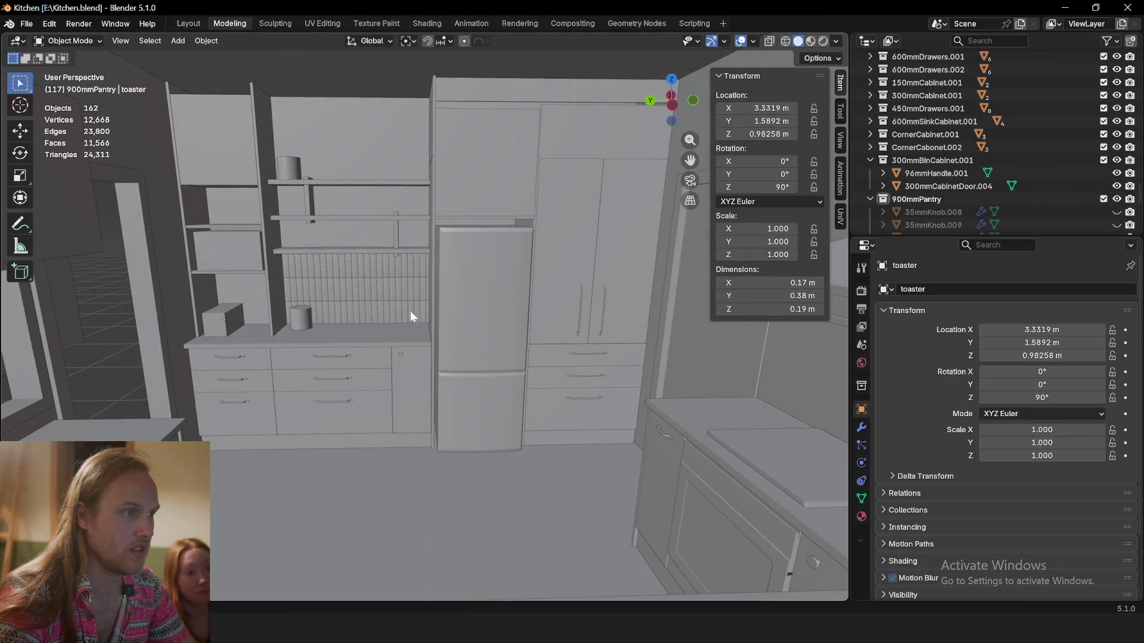
Switch the viewport to Material Preview and look down over the kitchen
middle_drag(410, 310, 416, 334)
scroll(416, 366, down, 3)
scroll(457, 279, up, 4)
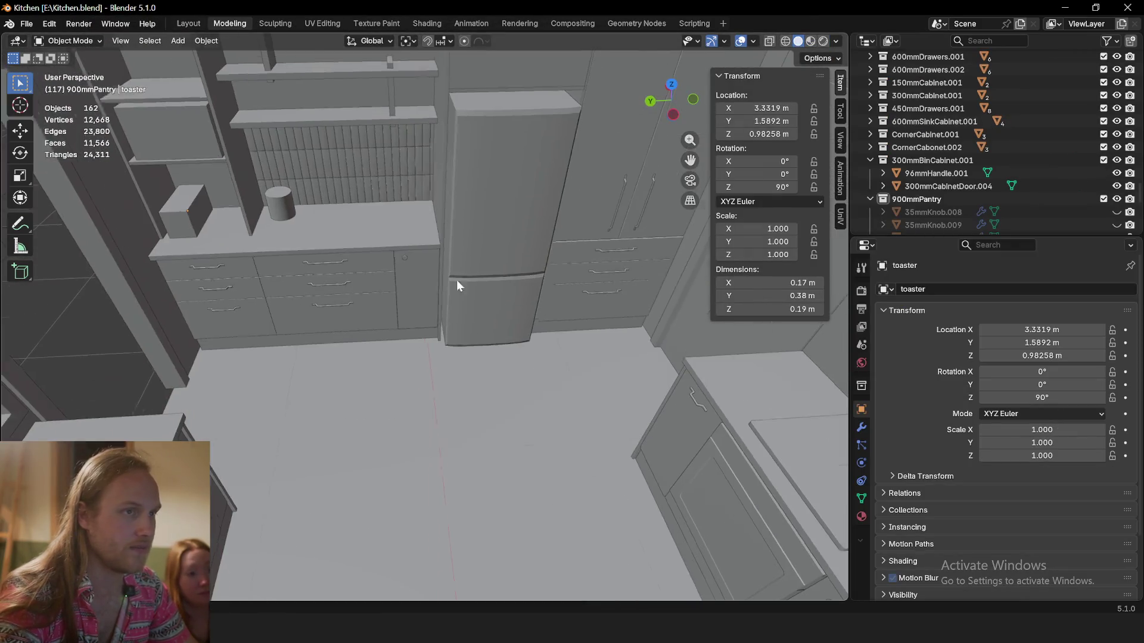
middle_drag(457, 285, 474, 268)
key(z)
key(2)
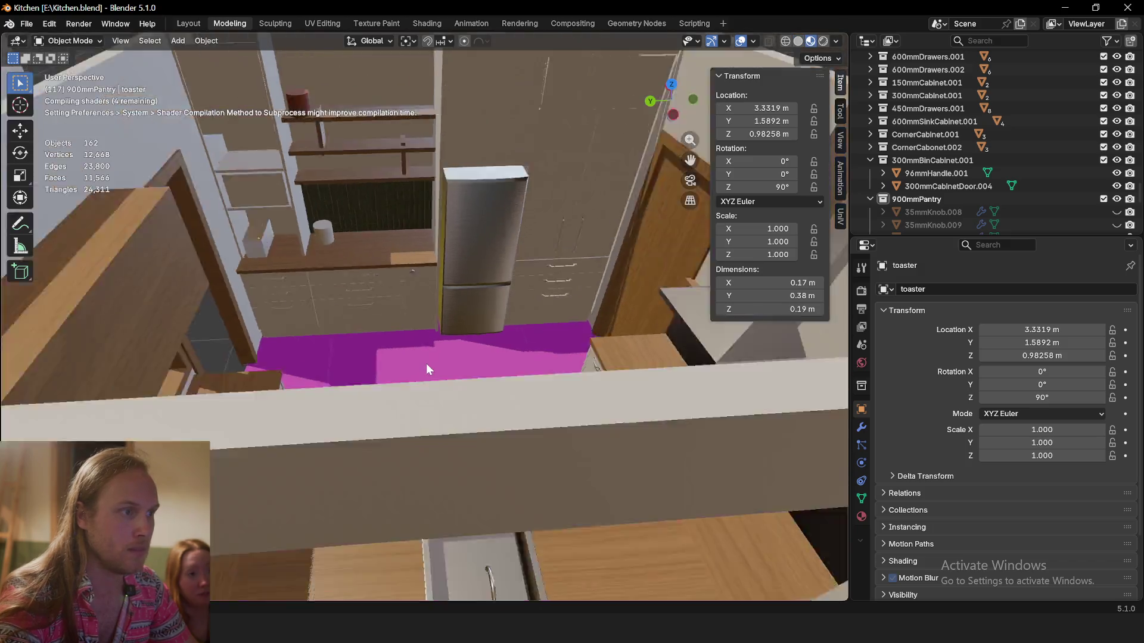
scroll(426, 364, down, 5)
scroll(449, 353, up, 2)
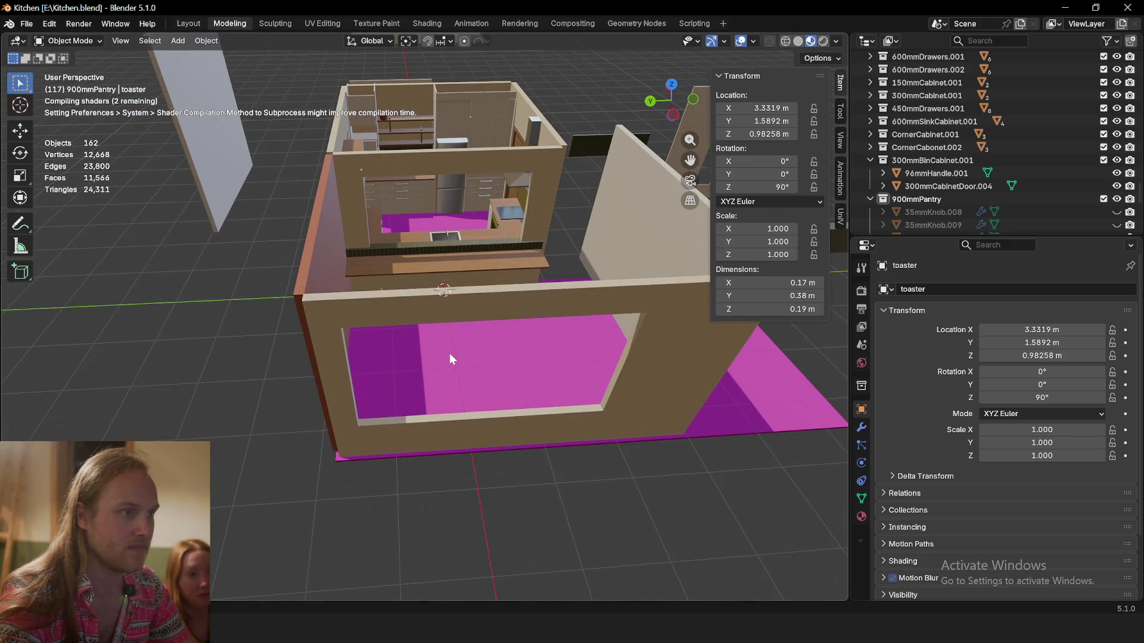
middle_drag(452, 354, 466, 373)
scroll(466, 373, up, 4)
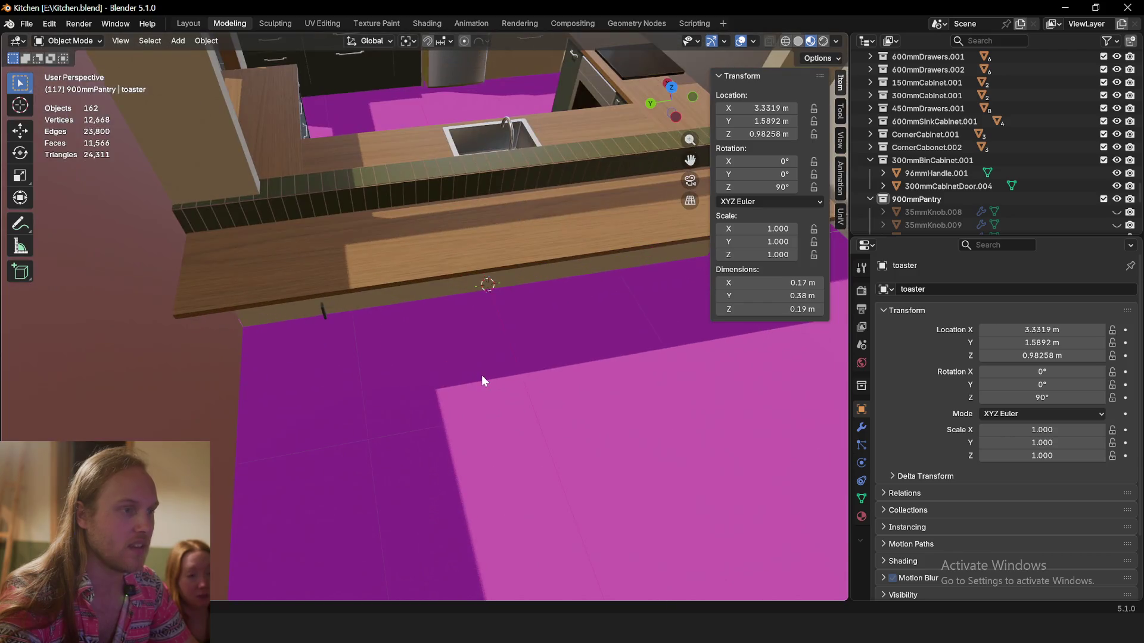
mouse_move(423, 149)
middle_down()
mouse_move(453, 341)
mouse_move(422, 379)
mouse_move(377, 376)
mouse_move(420, 291)
mouse_move(431, 325)
mouse_move(334, 330)
mouse_move(288, 271)
mouse_move(333, 314)
mouse_move(398, 287)
mouse_move(587, 277)
mouse_move(490, 293)
middle_up()
Inspect the Floor, WallBack.004 and WallPass objects, showing WallPass at 0.1 × 3.5 × 2.7 m
click(453, 343)
scroll(423, 379, down, 2)
click(288, 271)
scroll(267, 267, down, 3)
scroll(267, 267, up, 3)
click(587, 278)
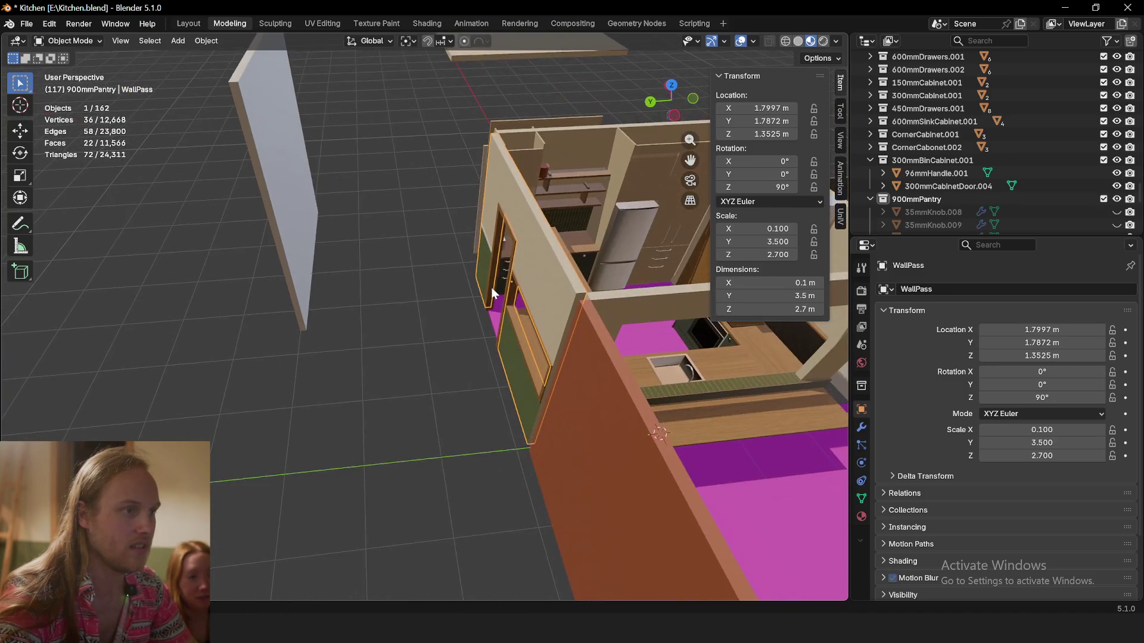
Duplicate the WallPass wall horizontally, cancelling the attempted rotation of the copy
key(shift+d)
key(shift+z)
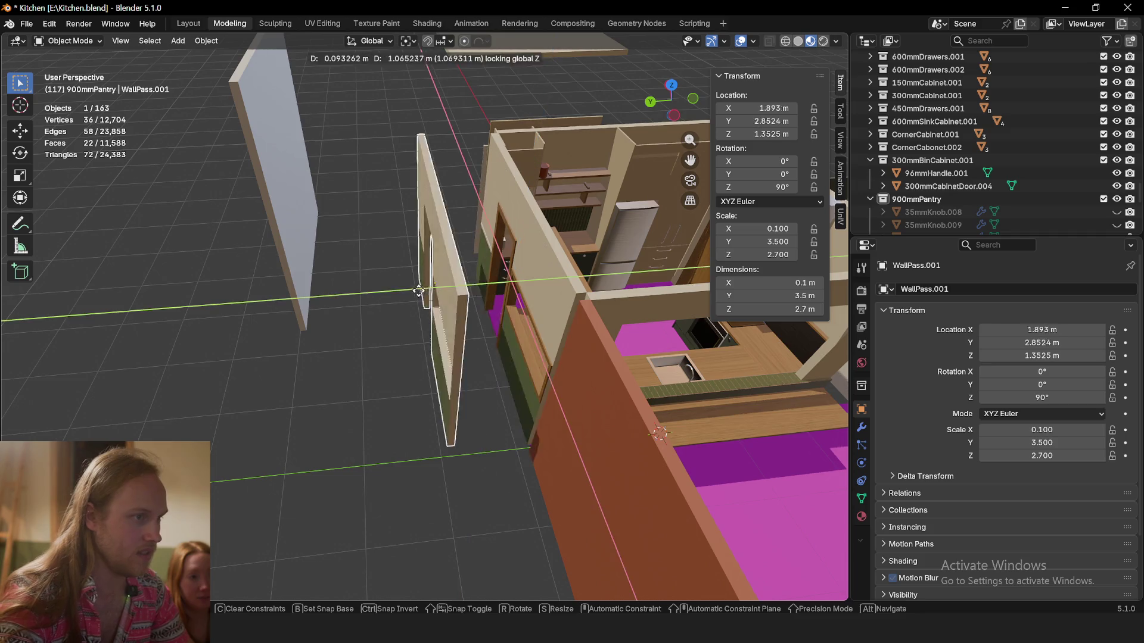
key(r)
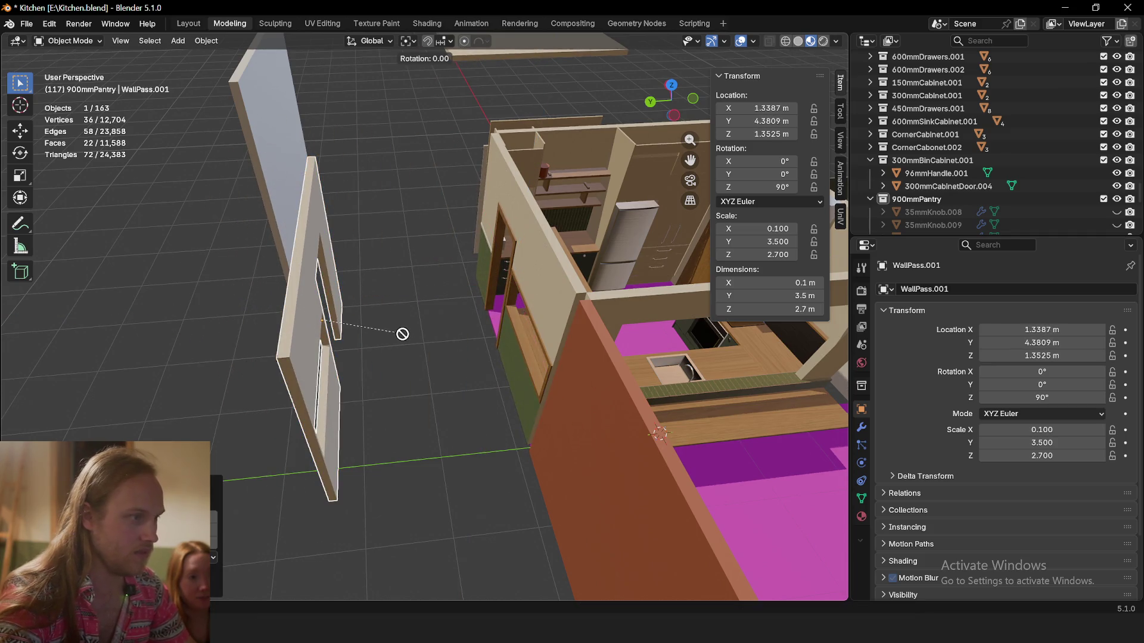
key(Escape)
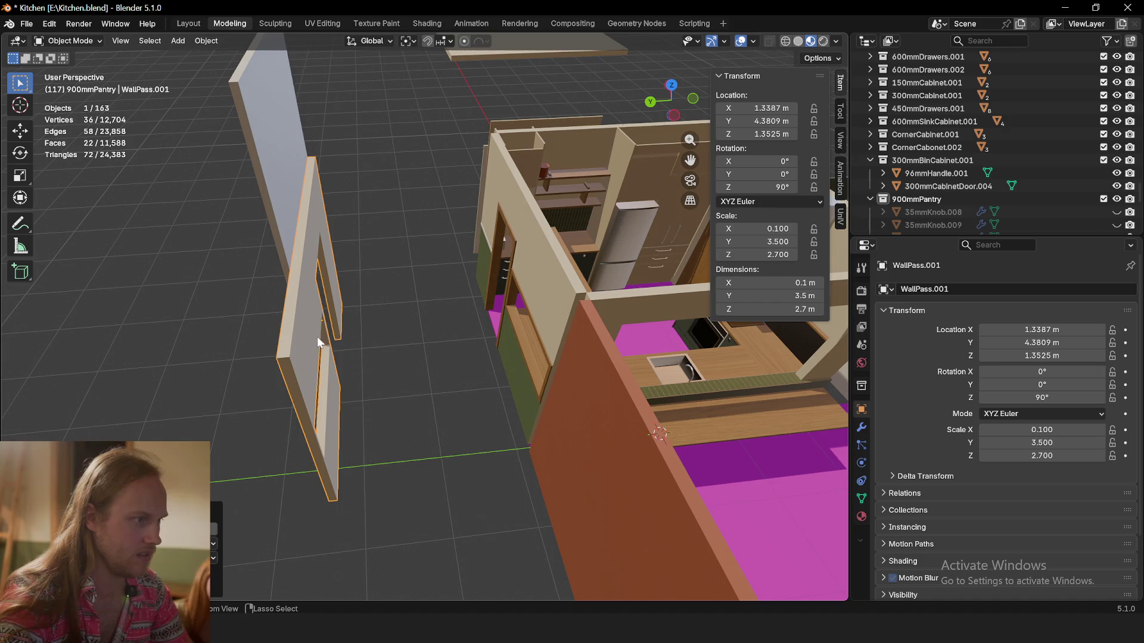
right_click(333, 382)
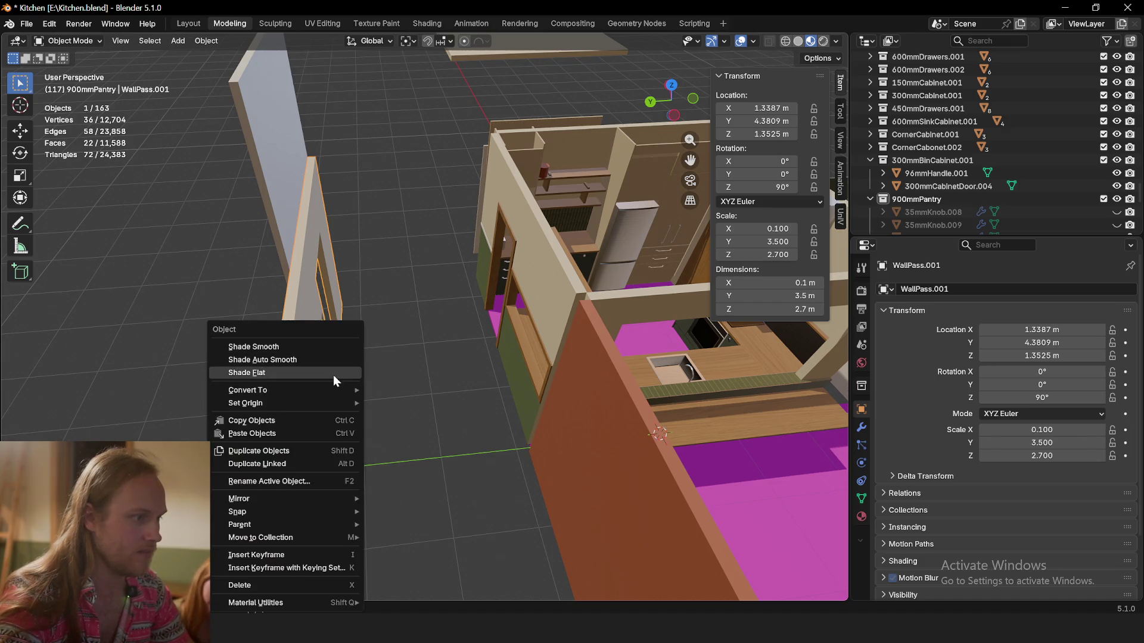
mouse_move(450, 340)
middle_down()
mouse_move(331, 393)
mouse_move(435, 378)
middle_up()
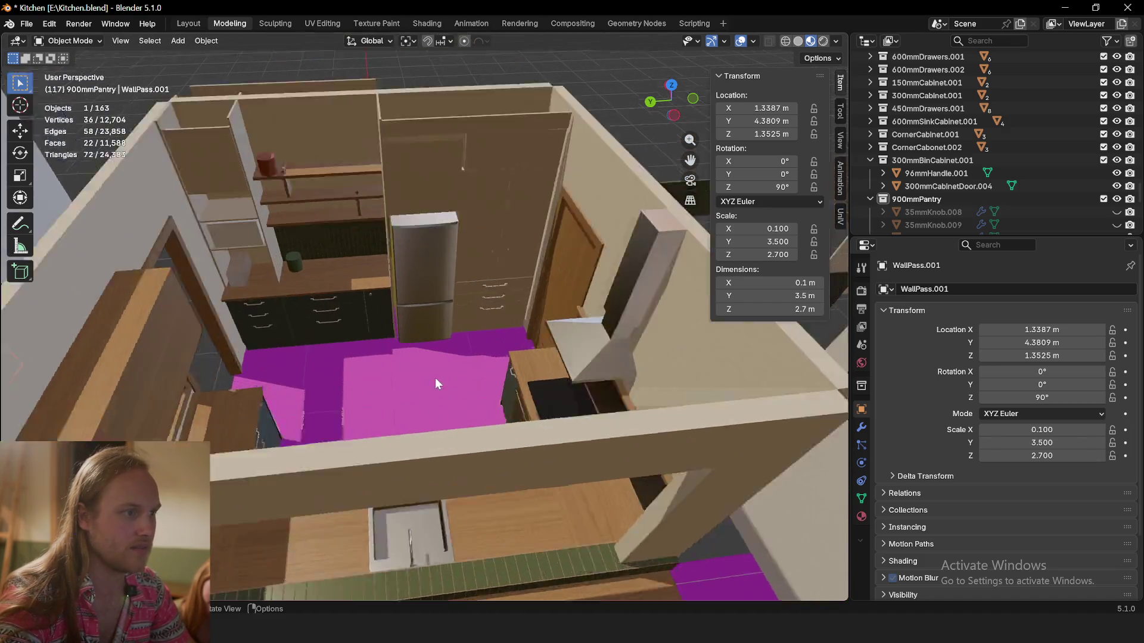
scroll(435, 379, up, 3)
scroll(141, 338, down, 5)
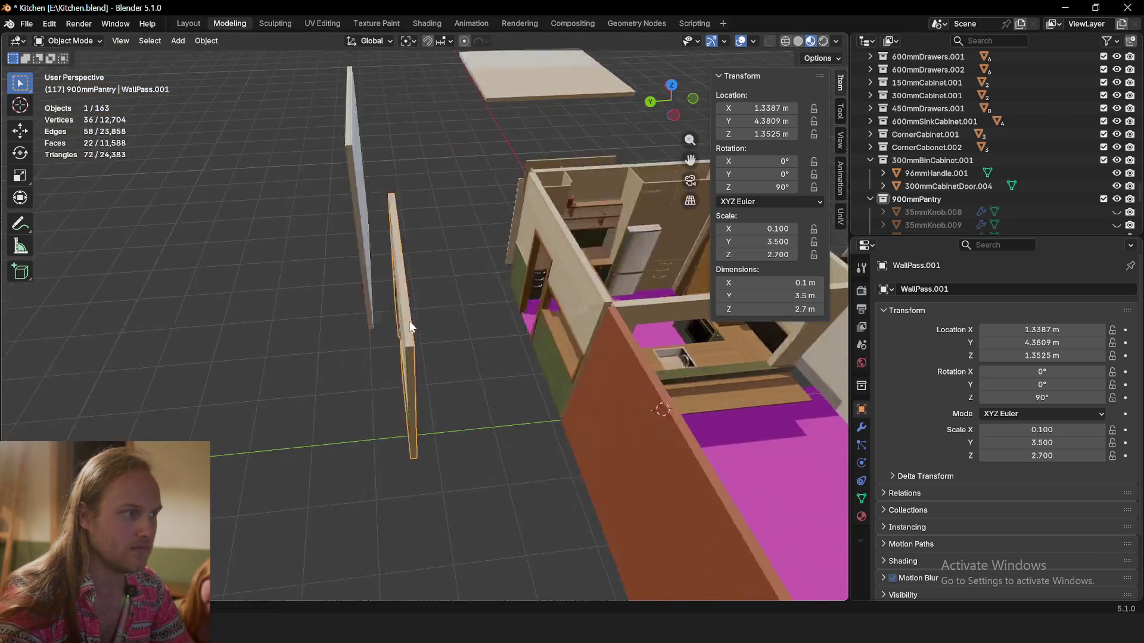
shift+middle_drag(668, 221, 731, 243)
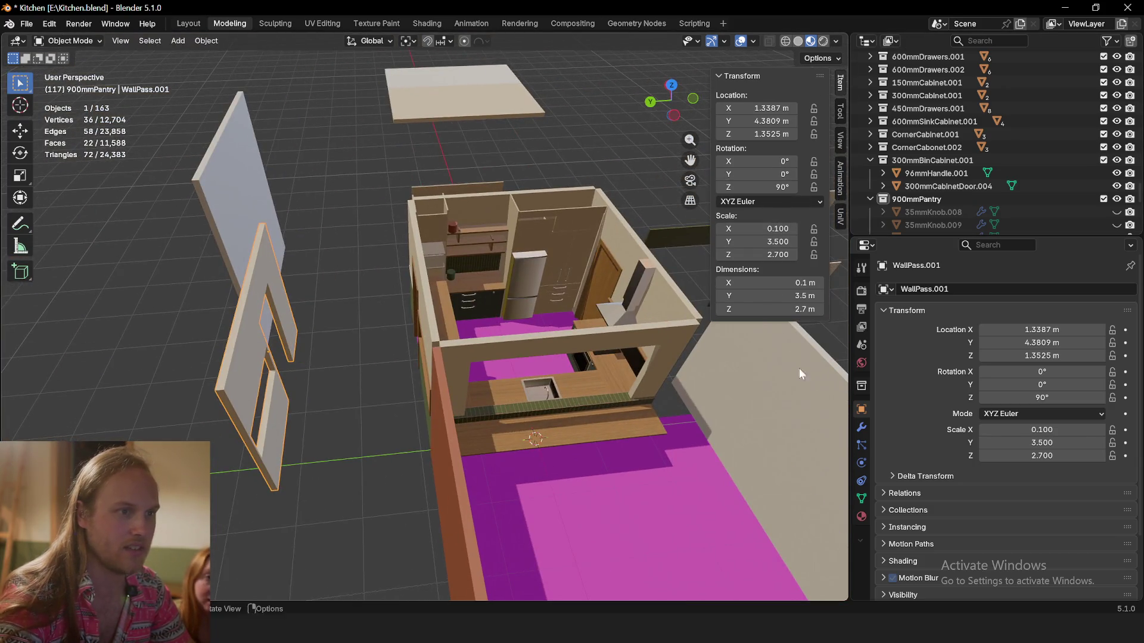
Browse the copy's modifier, physics, mesh data and custom properties without changing them
click(862, 425)
middle_drag(346, 418, 391, 402)
key(r)
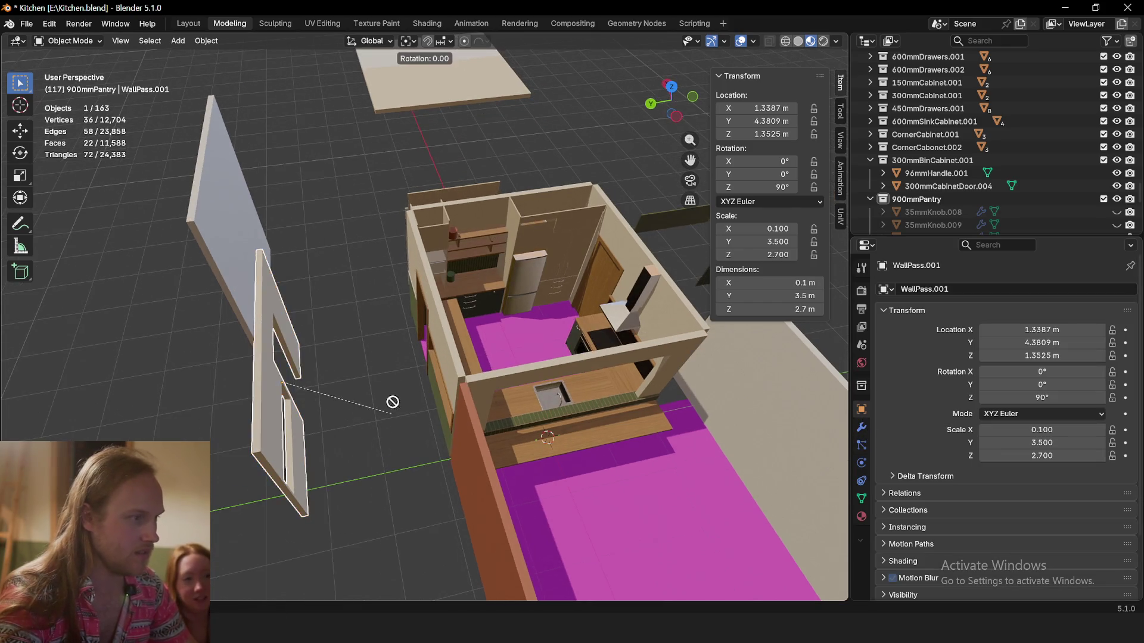
key(Escape)
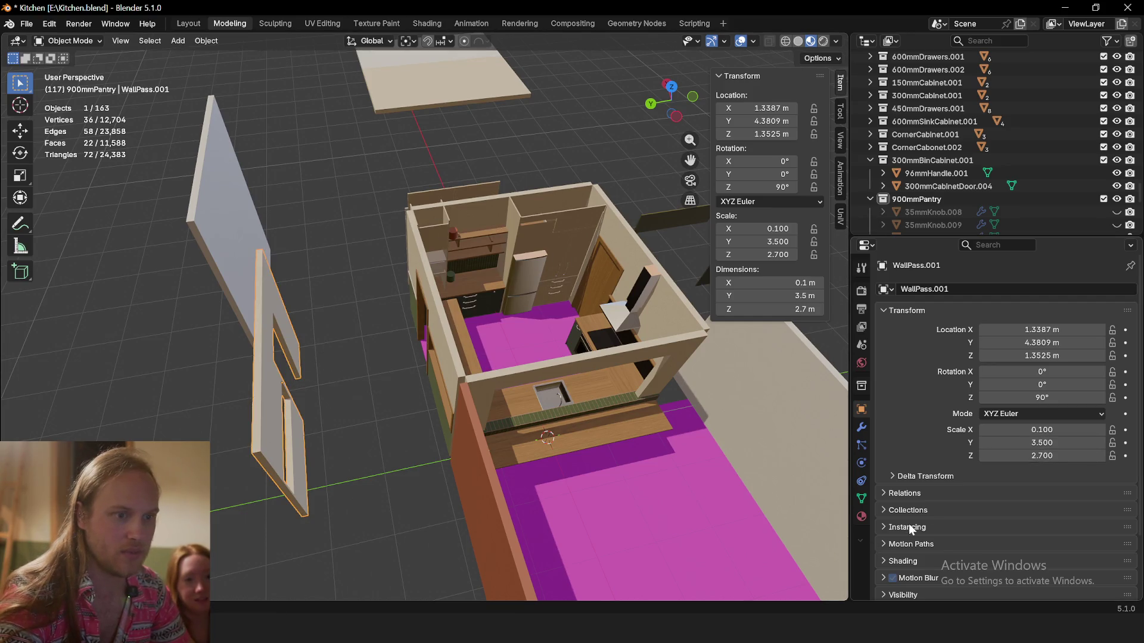
scroll(910, 529, down, 2)
click(862, 427)
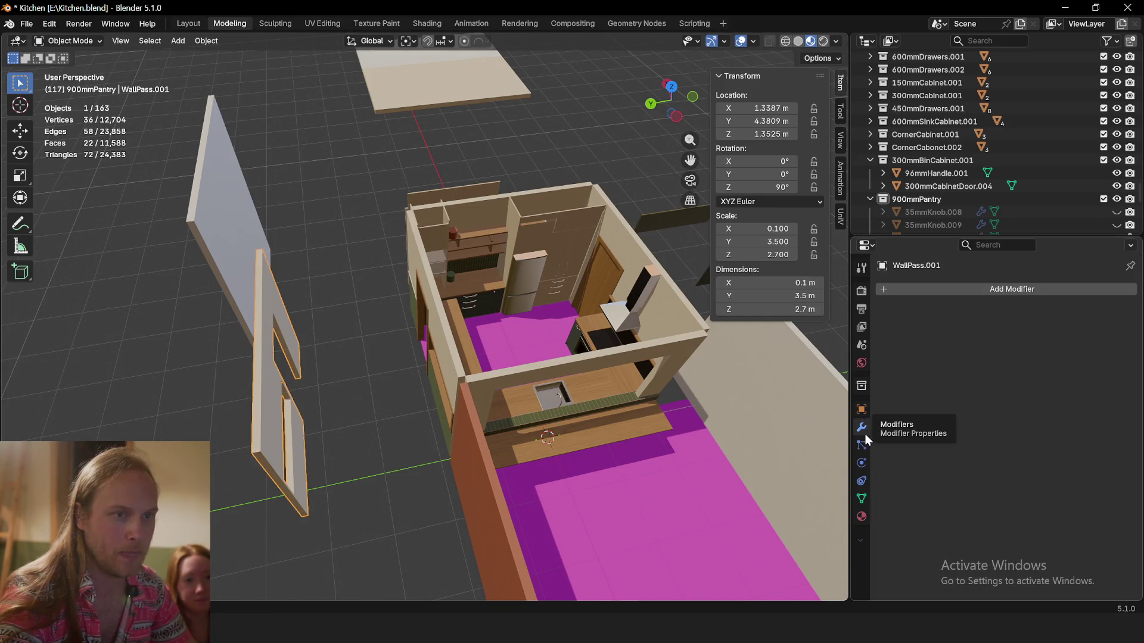
click(862, 444)
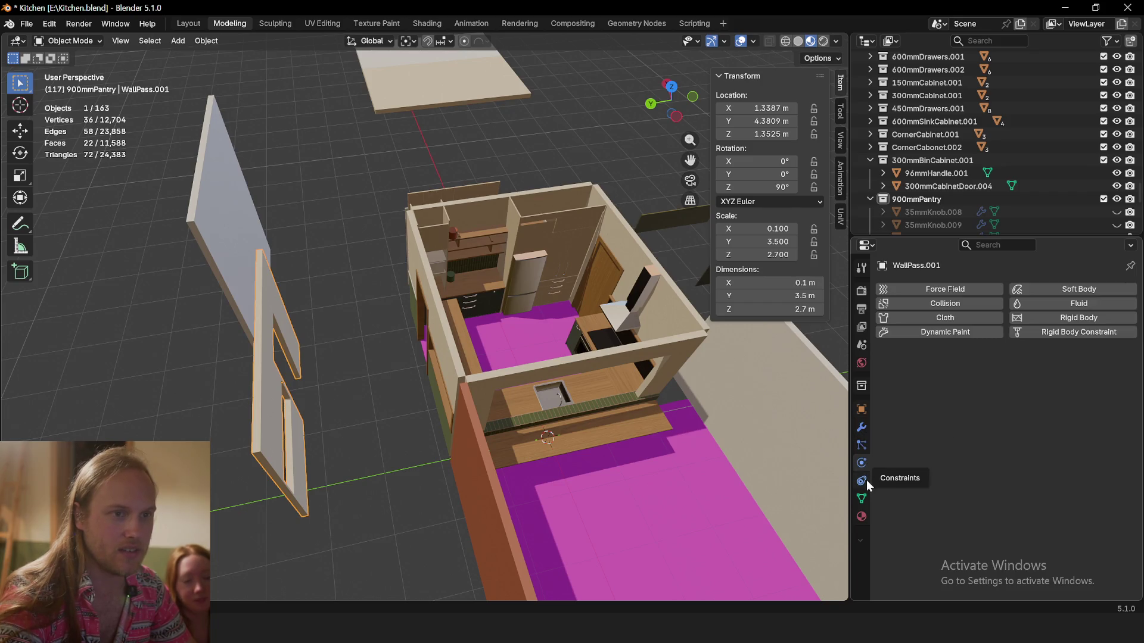
click(861, 481)
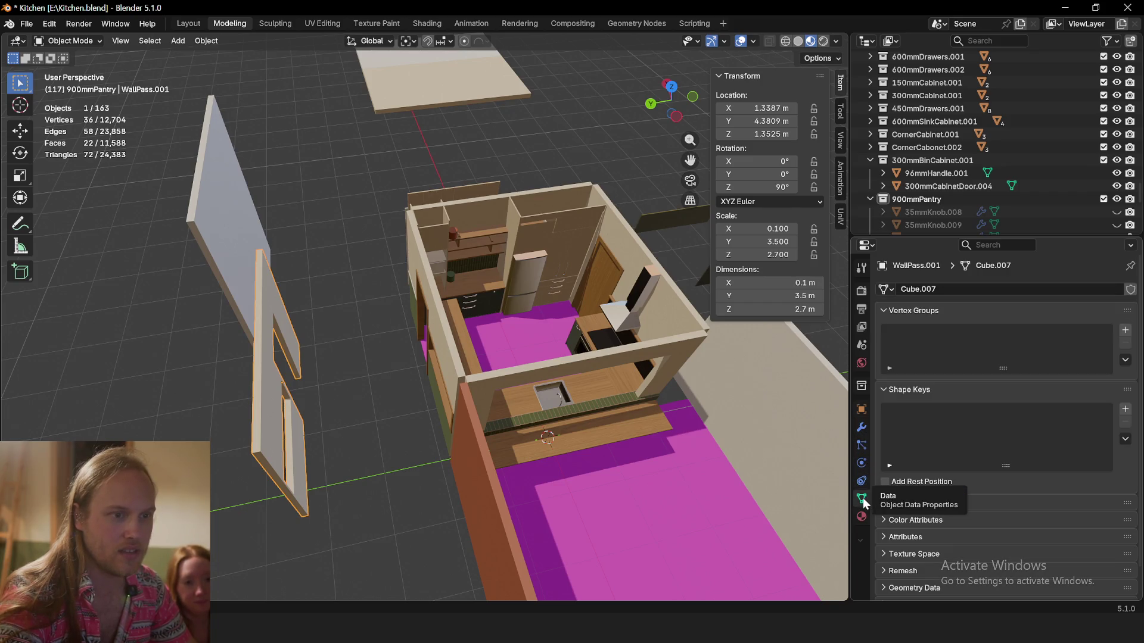
scroll(966, 407, down, 1)
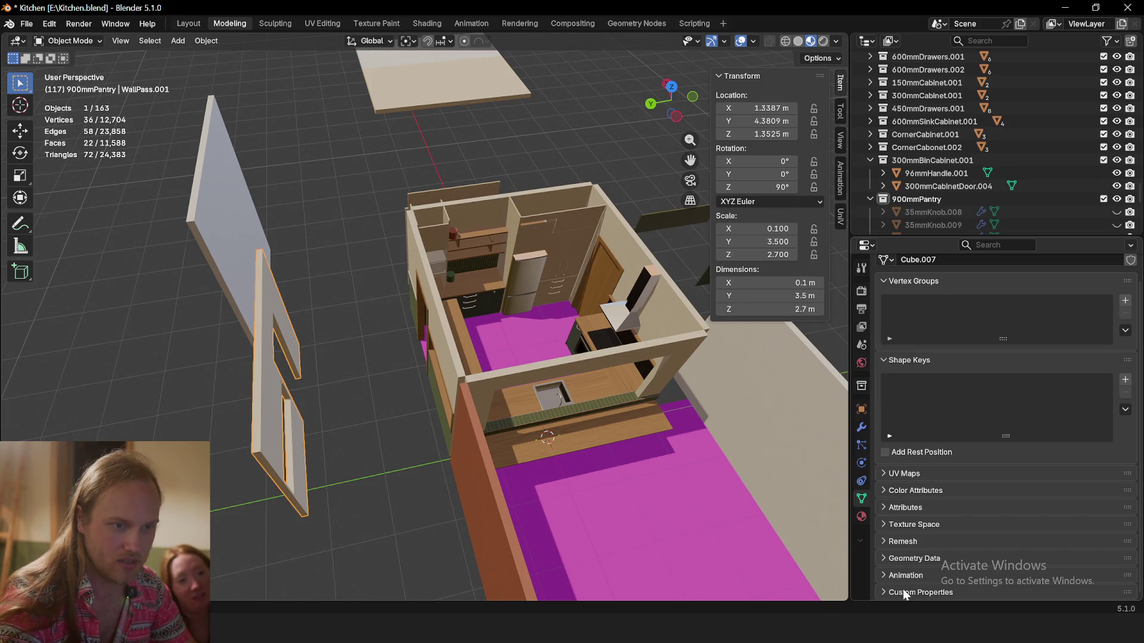
click(883, 595)
scroll(935, 513, down, 1)
click(884, 562)
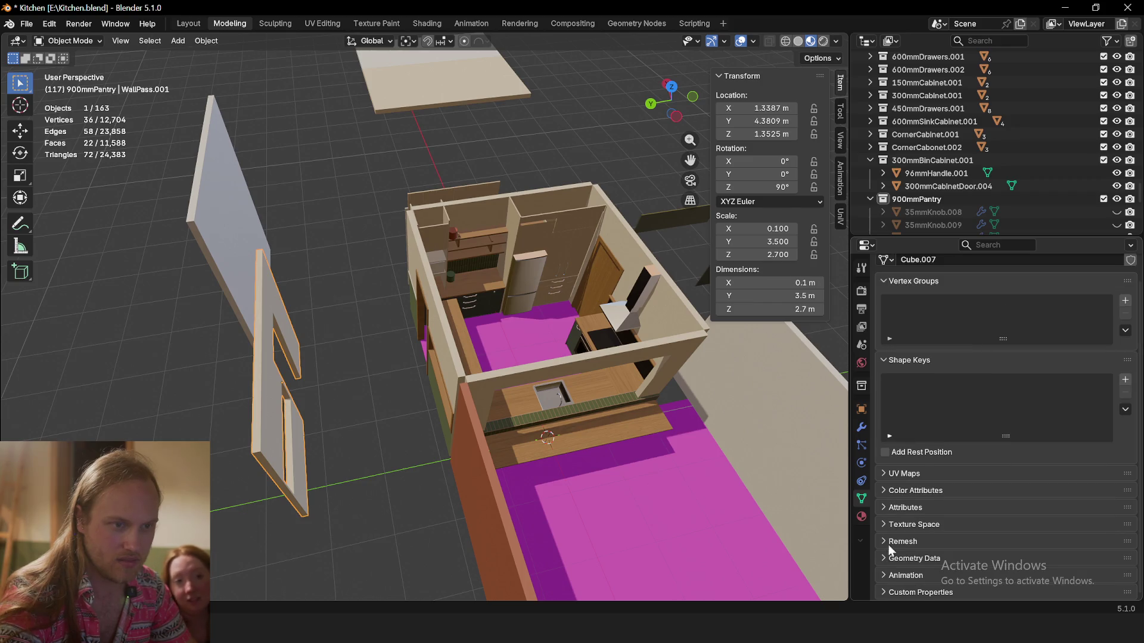
Delete the duplicate WallPass.001 wall, leaving 162 objects
middle_drag(770, 388, 337, 396)
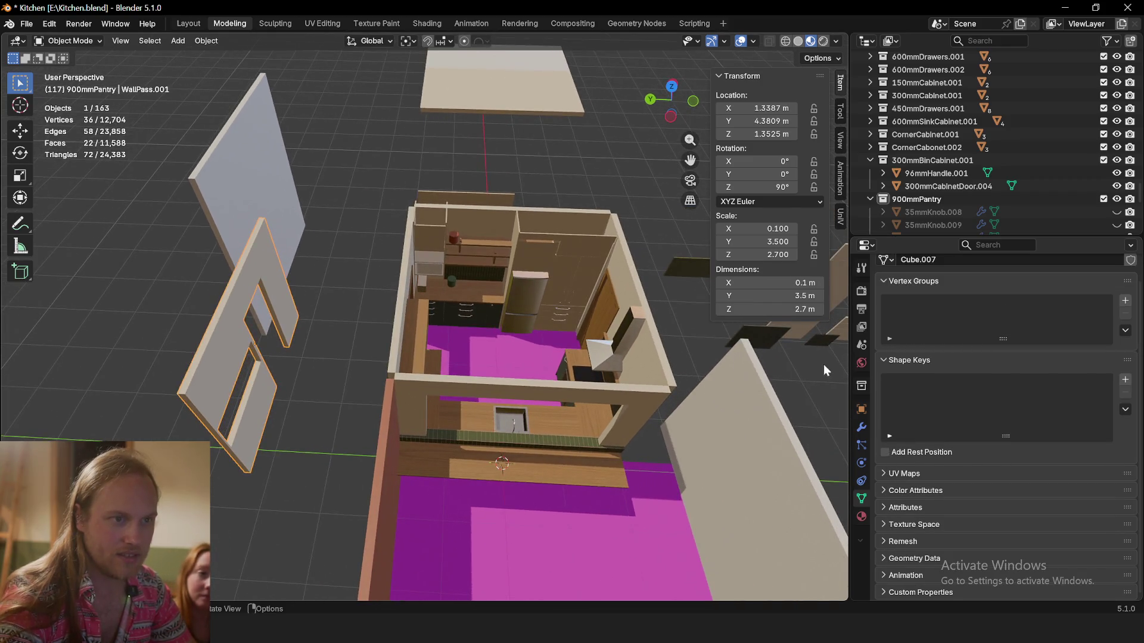
scroll(377, 385, up, 3)
key(Delete)
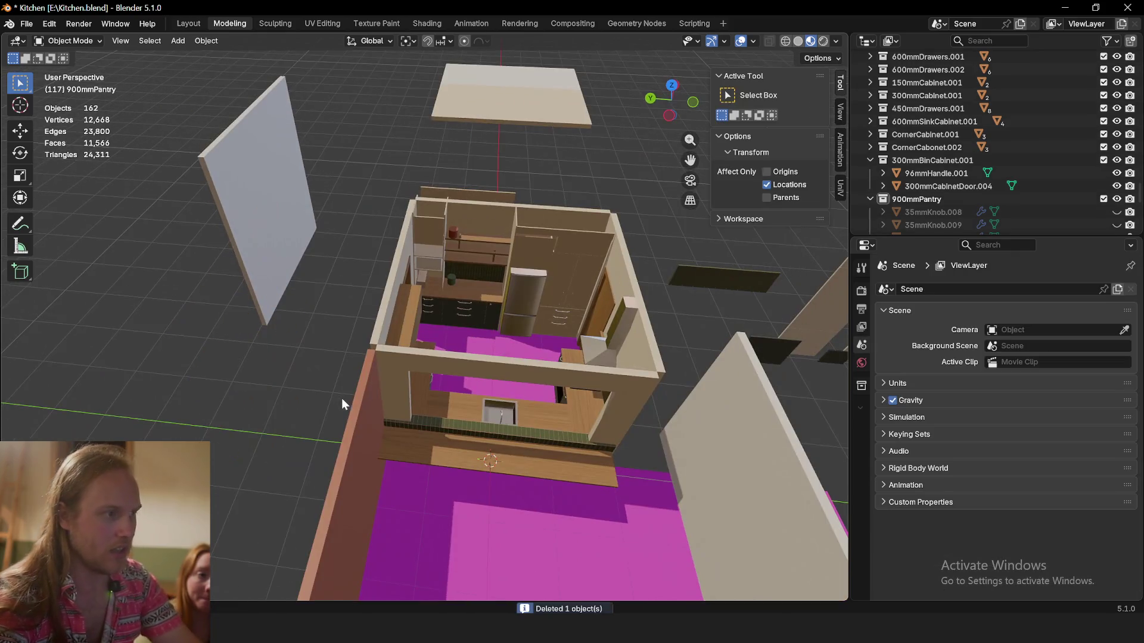
Select the kitchen Floor and show its Marmoleum material, then go to the Shading workspace
mouse_move(347, 399)
middle_down()
mouse_move(369, 376)
mouse_move(401, 384)
middle_up()
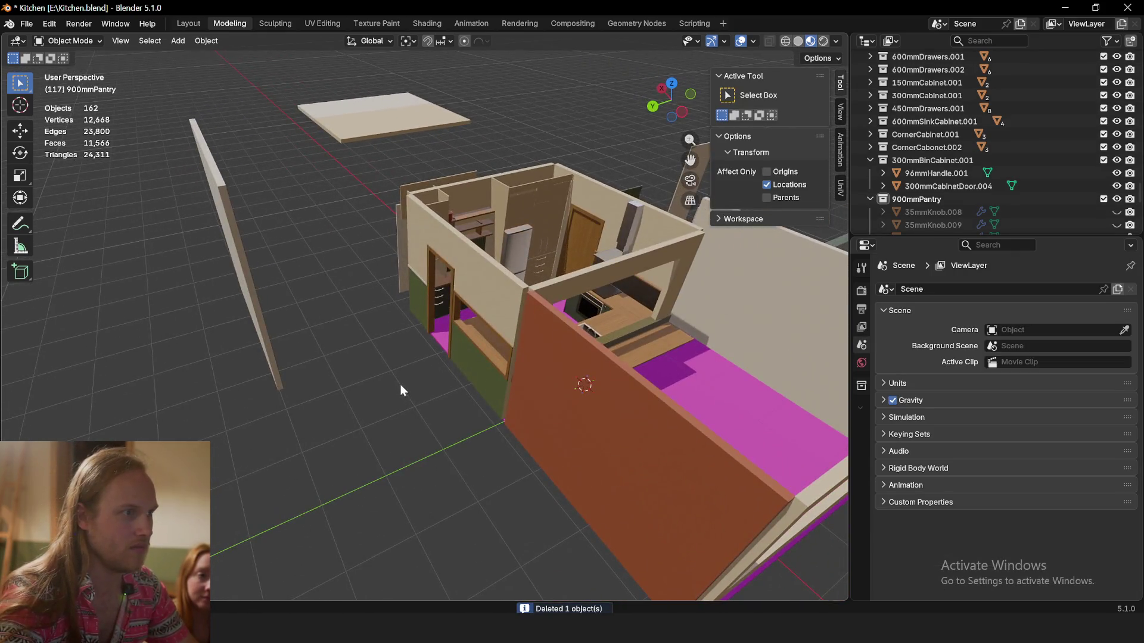
scroll(401, 384, up, 3)
scroll(445, 386, down, 5)
mouse_move(441, 417)
middle_down()
mouse_move(546, 353)
mouse_move(550, 321)
mouse_move(526, 353)
middle_up()
scroll(527, 353, up, 2)
scroll(507, 387, up, 3)
click(458, 449)
scroll(451, 381, up, 2)
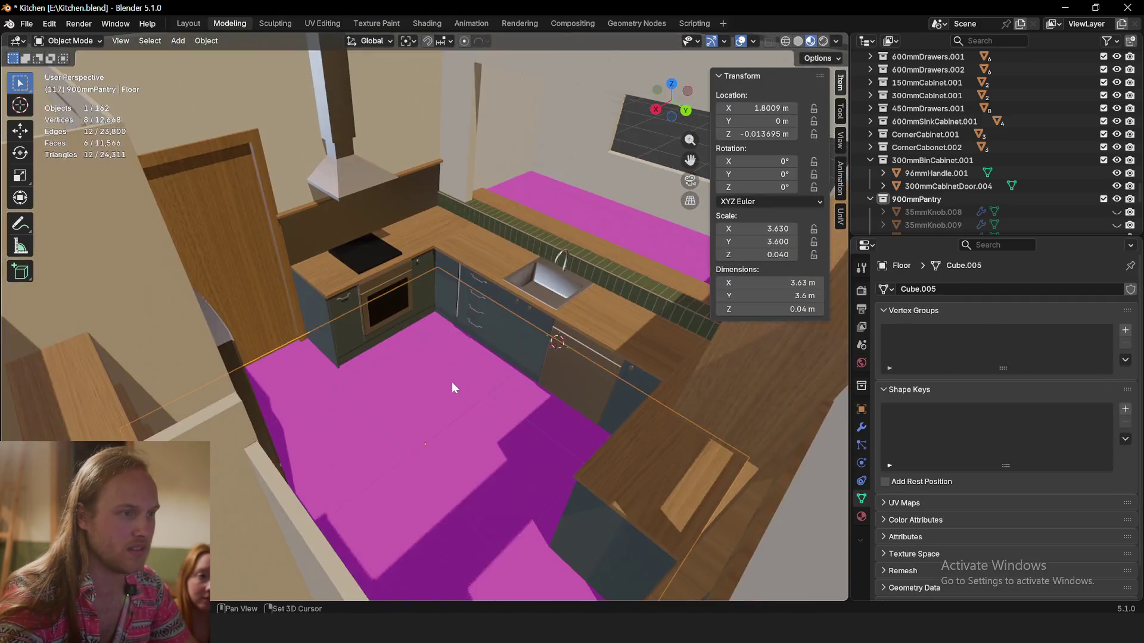
scroll(470, 382, down, 5)
middle_drag(469, 377, 611, 251)
click(619, 240)
scroll(397, 426, up, 2)
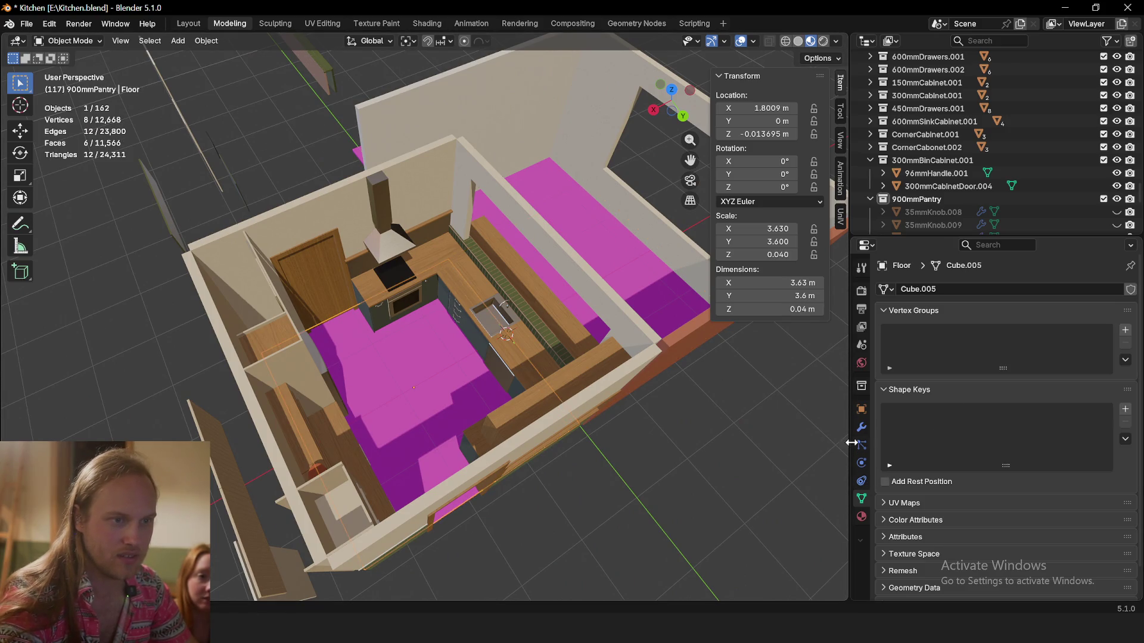
click(862, 517)
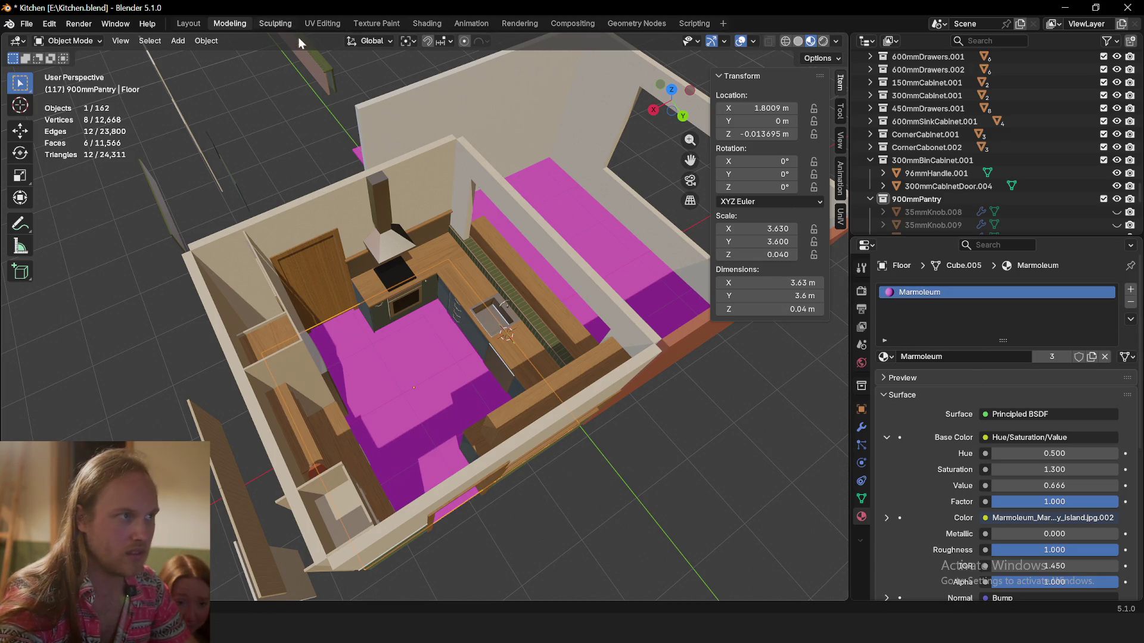
click(426, 23)
Disconnect the Hue/Saturation node from the Marmoleum Principled BSDF Base Color
middle_drag(575, 257, 573, 277)
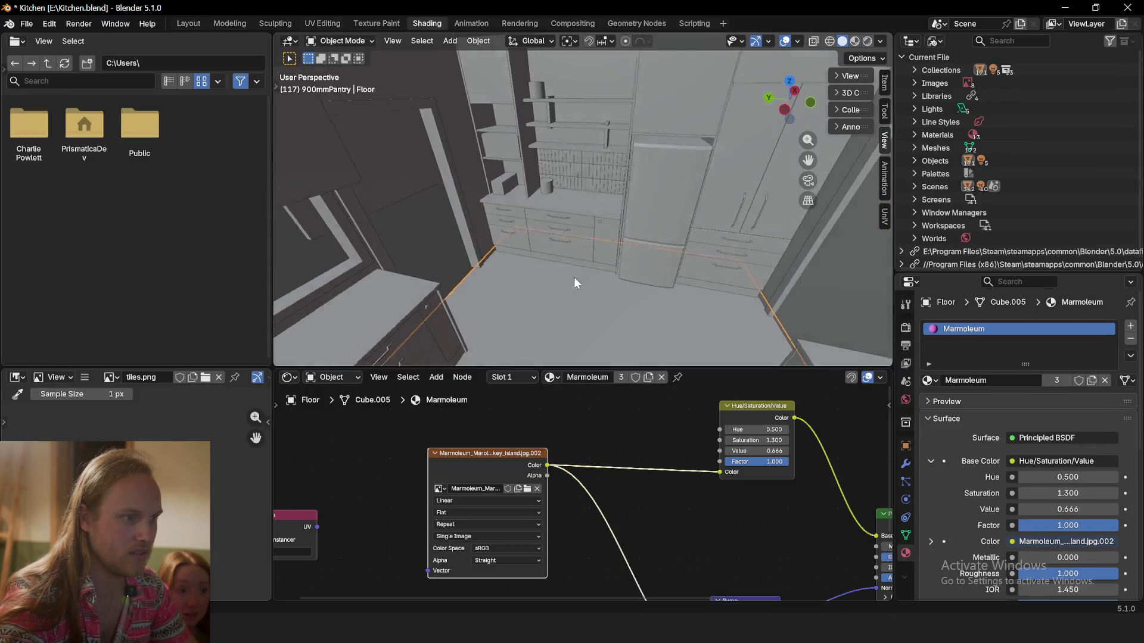
scroll(650, 519, down, 1)
middle_drag(650, 518, 590, 523)
scroll(591, 529, down, 2)
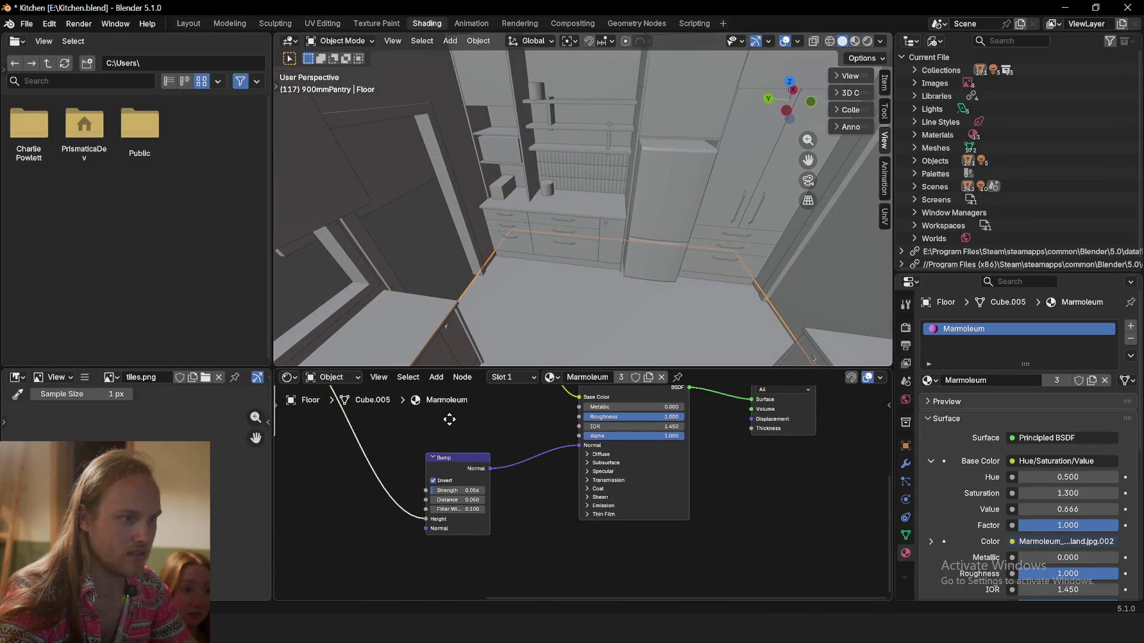
scroll(576, 529, up, 2)
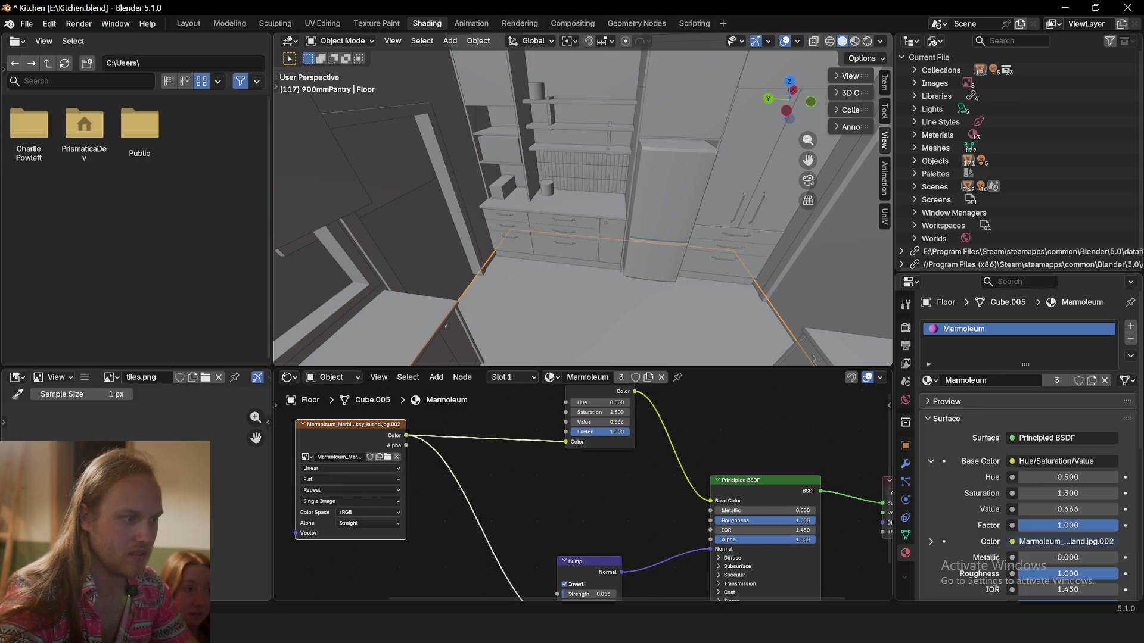
middle_drag(579, 533, 475, 554)
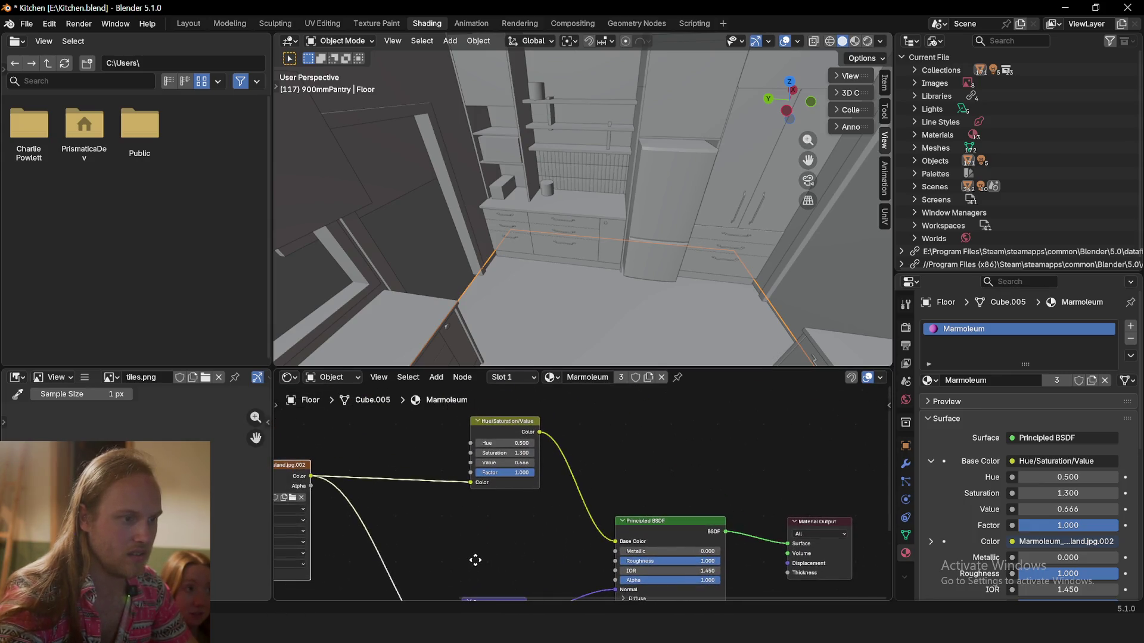
middle_drag(525, 485, 480, 425)
drag(571, 477, 528, 476)
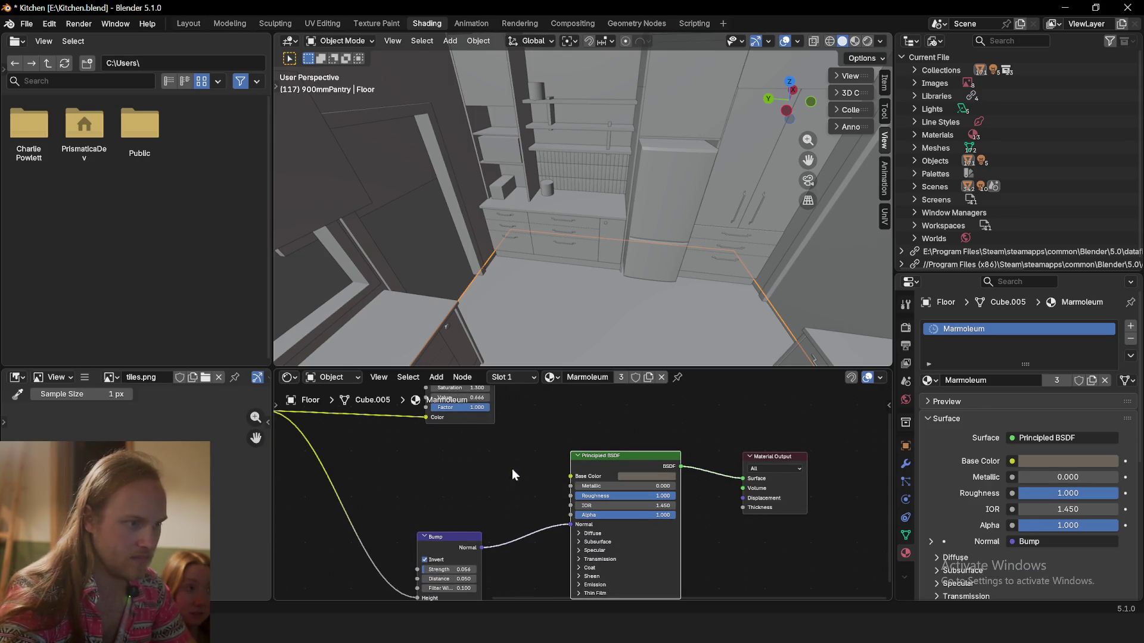
Set the Marmoleum base colour to a plain warm brown in the colour picker
click(643, 476)
drag(650, 375, 676, 355)
click(699, 356)
click(515, 487)
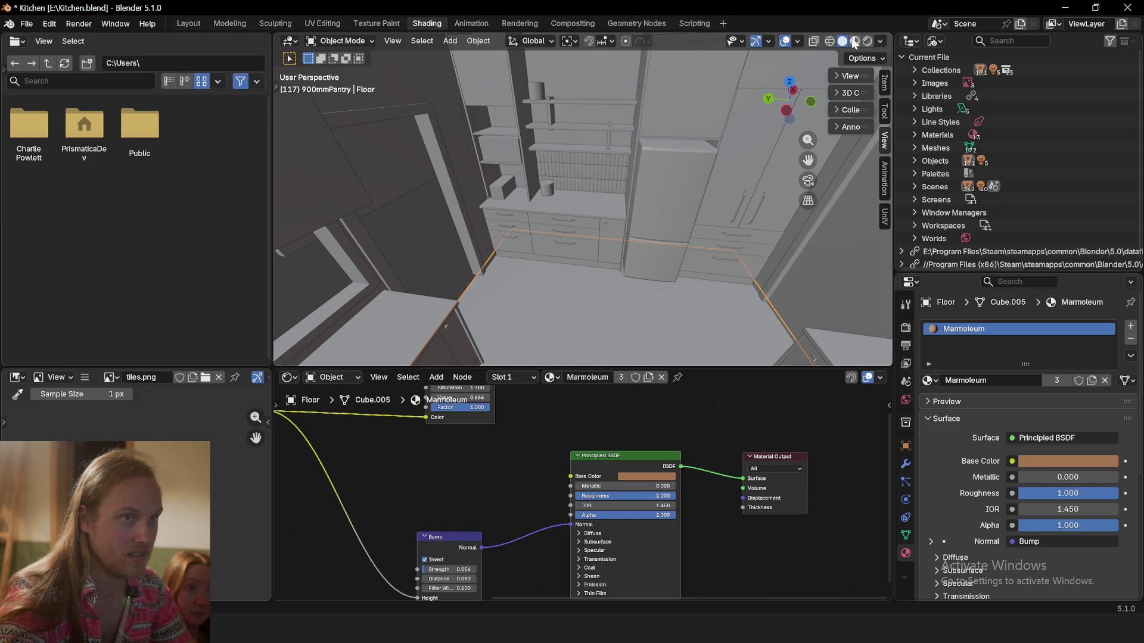
mouse_move(542, 280)
middle_down()
mouse_move(589, 287)
mouse_move(566, 215)
mouse_move(590, 268)
middle_up()
Lighten the floor's base colour to a pale beige, then return to the Layout workspace
click(633, 477)
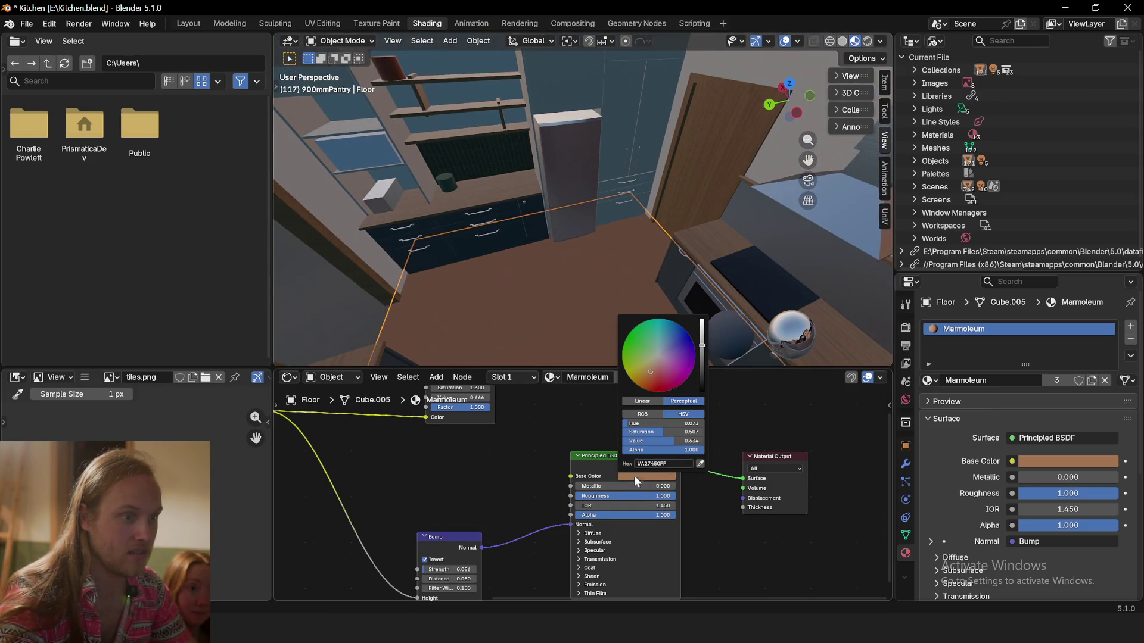
drag(700, 354, 701, 326)
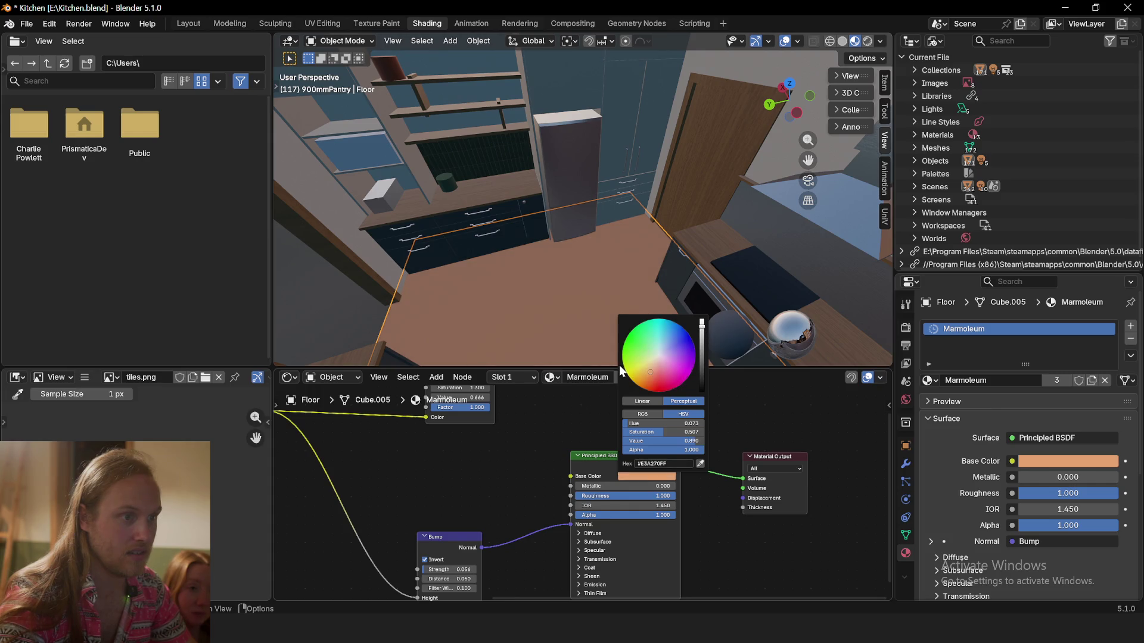
drag(655, 374, 652, 369)
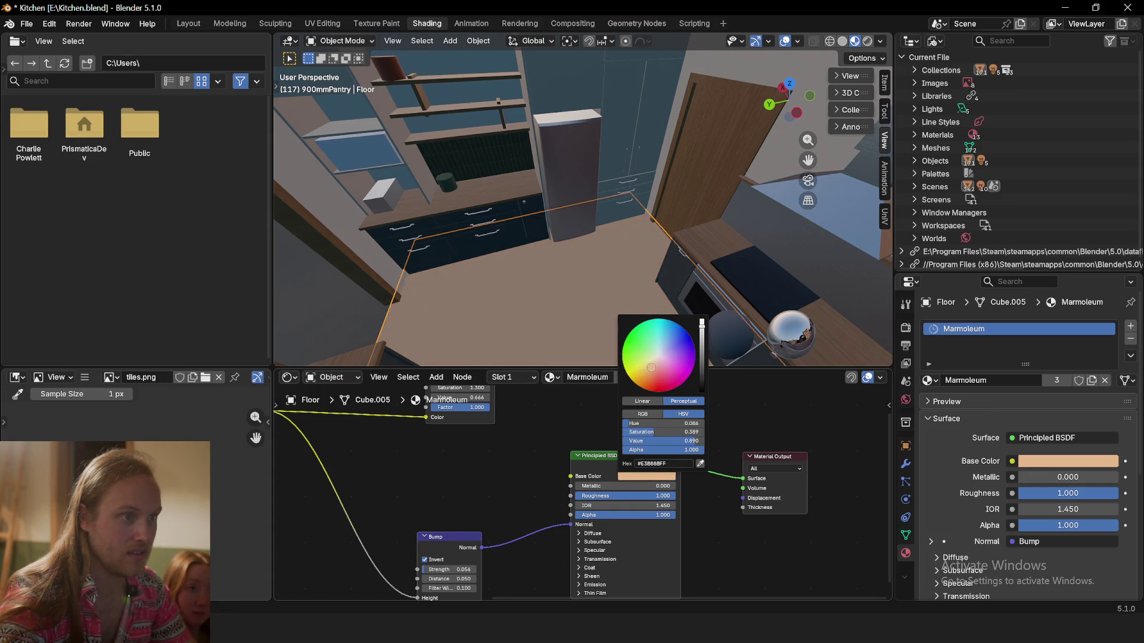
drag(648, 366, 650, 367)
scroll(515, 244, down, 8)
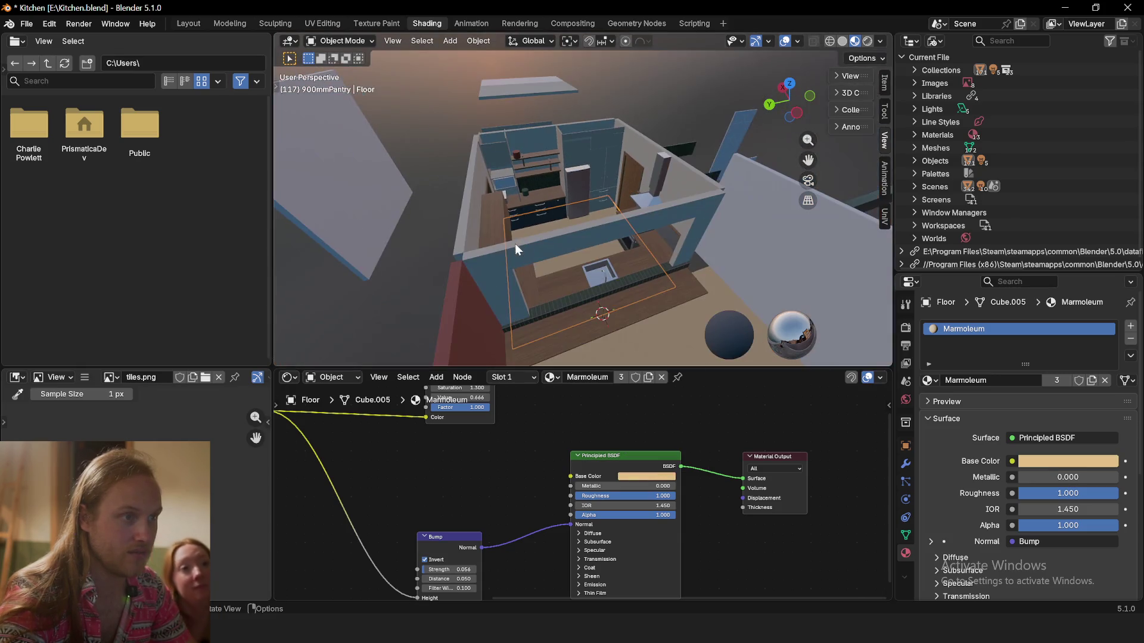
click(188, 23)
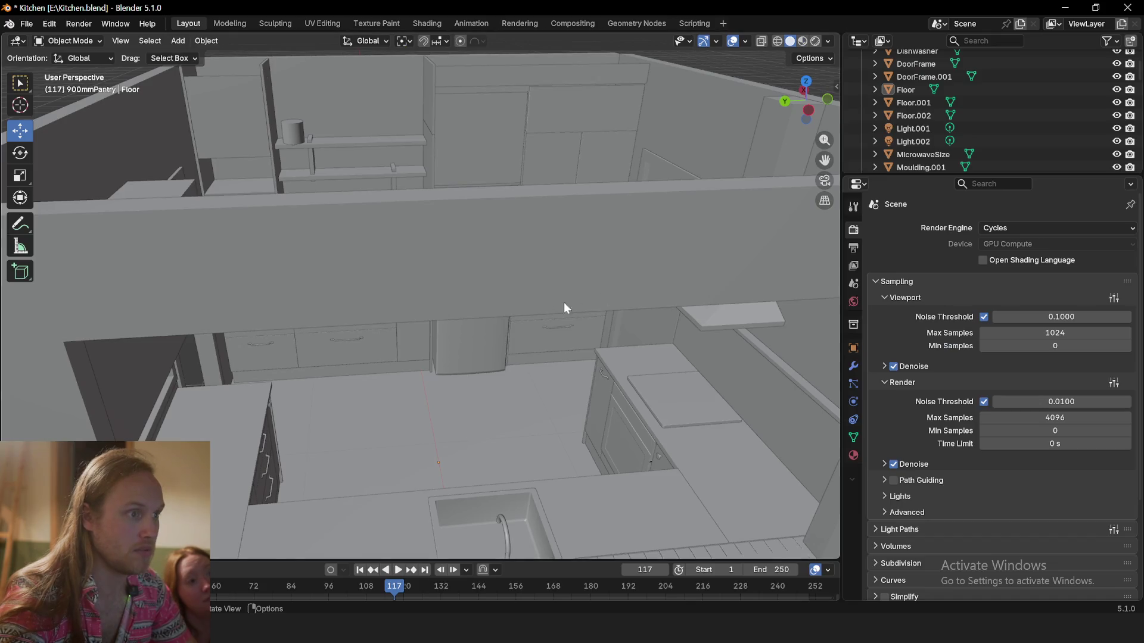
scroll(564, 302, down, 3)
scroll(522, 326, down, 3)
scroll(506, 405, up, 3)
scroll(480, 310, up, 3)
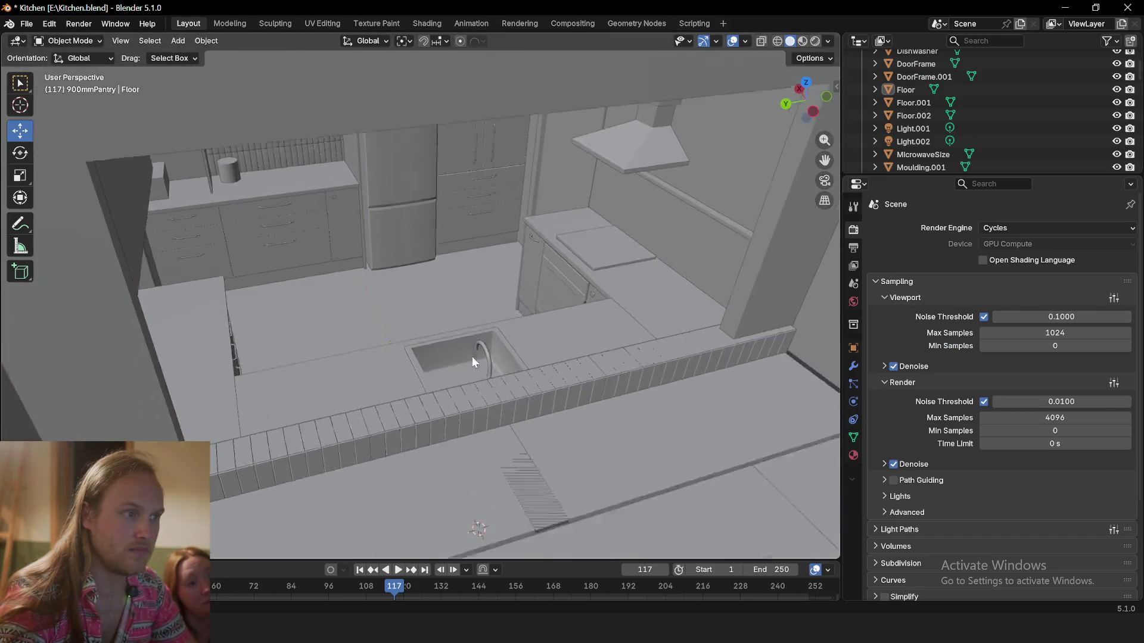
scroll(472, 360, up, 2)
Switch to rendered shading and show the N-panel View settings
click(816, 42)
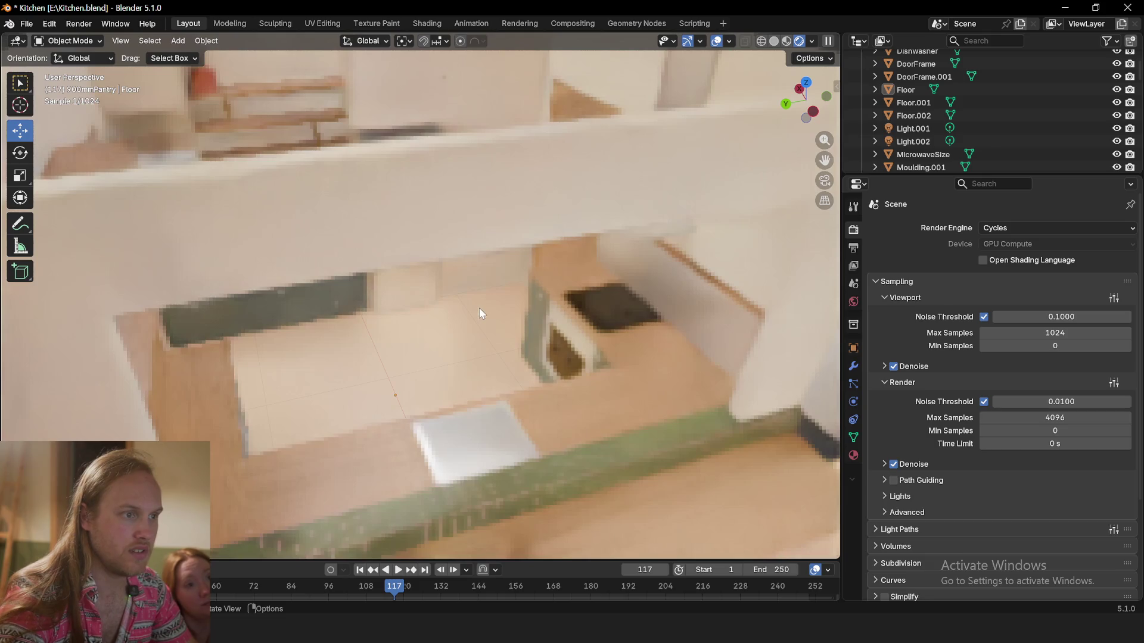
mouse_move(461, 333)
middle_down()
mouse_move(471, 350)
mouse_move(453, 318)
middle_up()
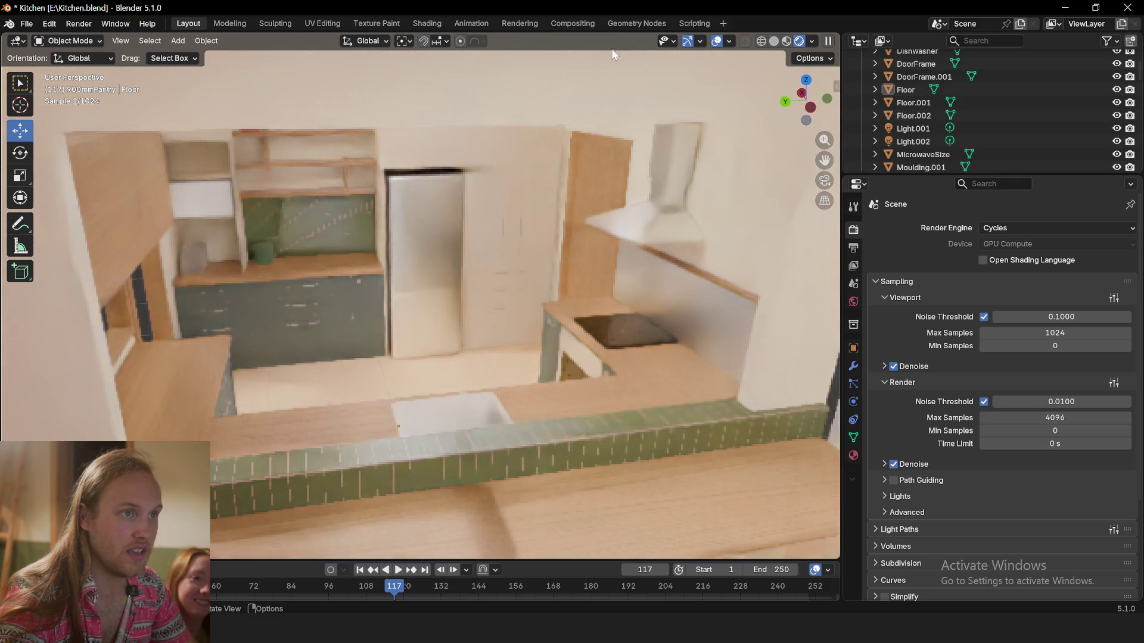
key(n)
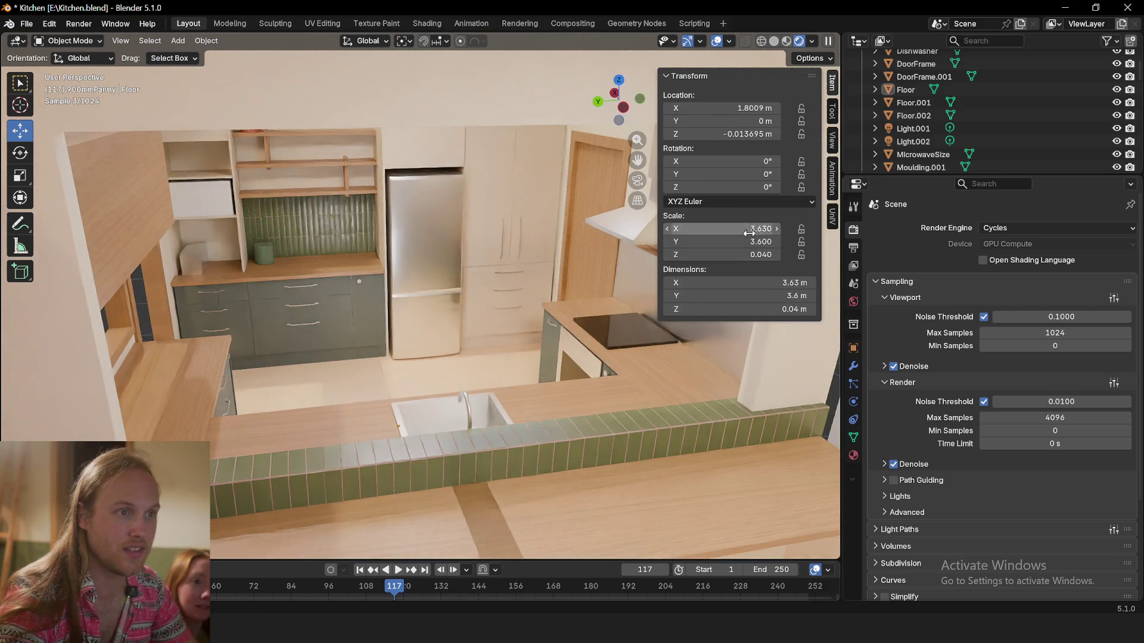
click(833, 140)
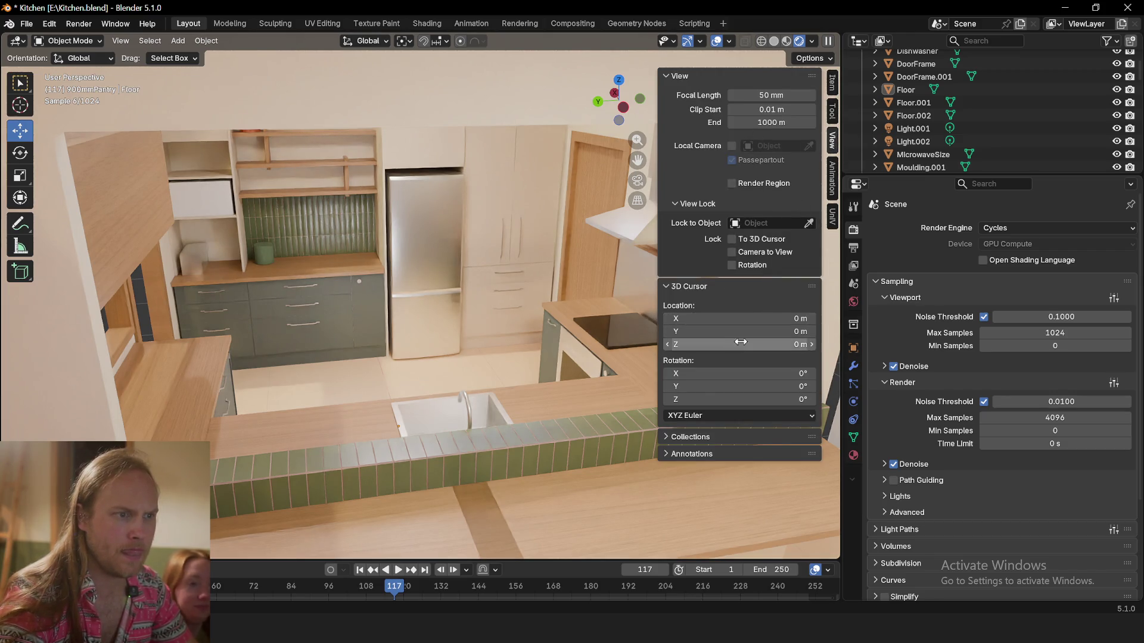
Set the viewport focal length to 24 mm, close the sidebar and bring OBS forward
drag(775, 94, 742, 94)
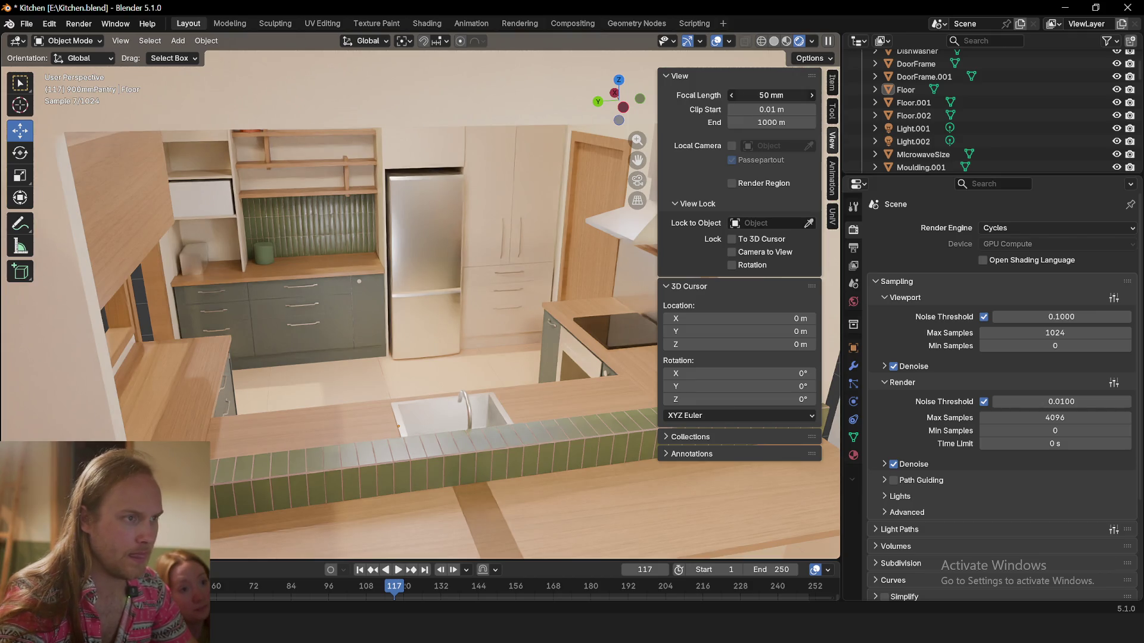
click(769, 96)
text(24)
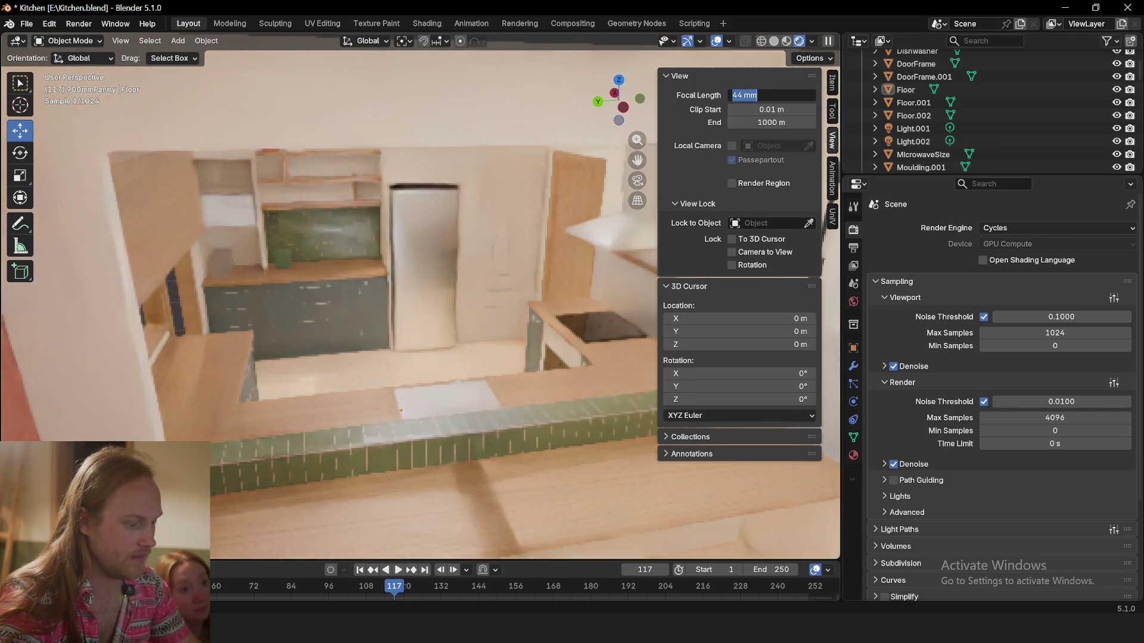
key(Return)
mouse_move(484, 344)
middle_down()
mouse_move(443, 326)
mouse_move(432, 272)
middle_up()
scroll(444, 326, up, 4)
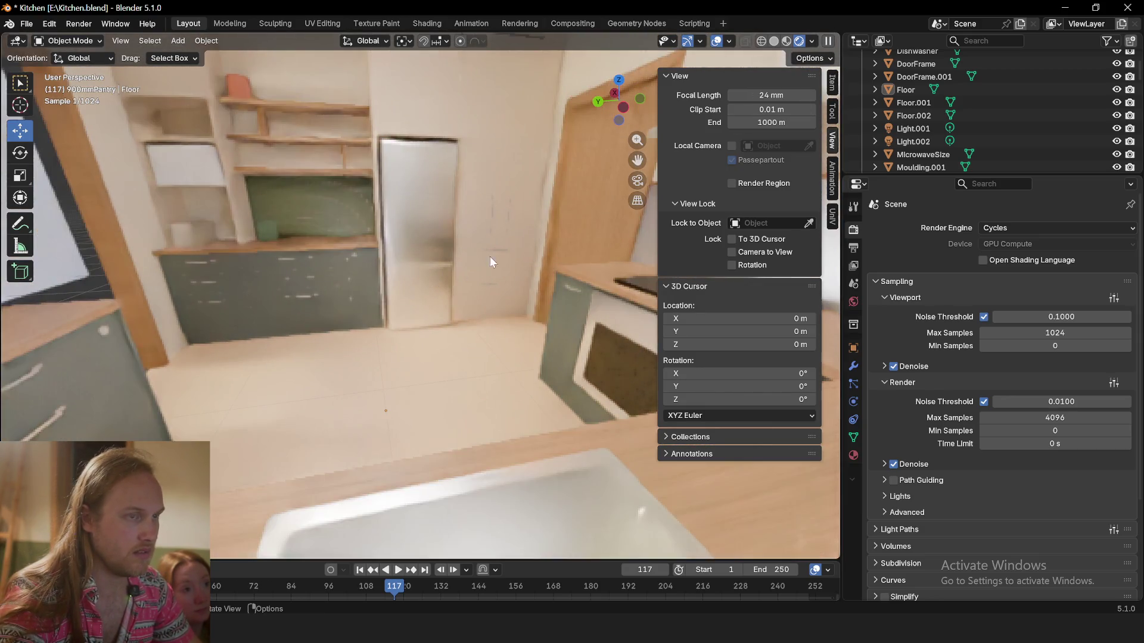
click(835, 146)
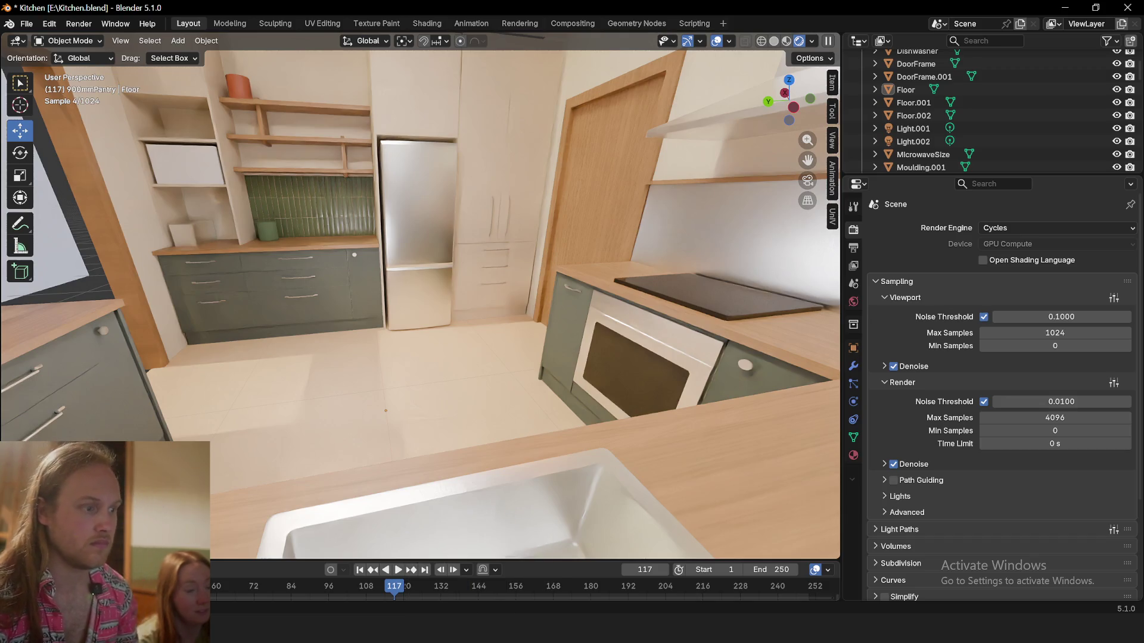
key(alt+Tab)
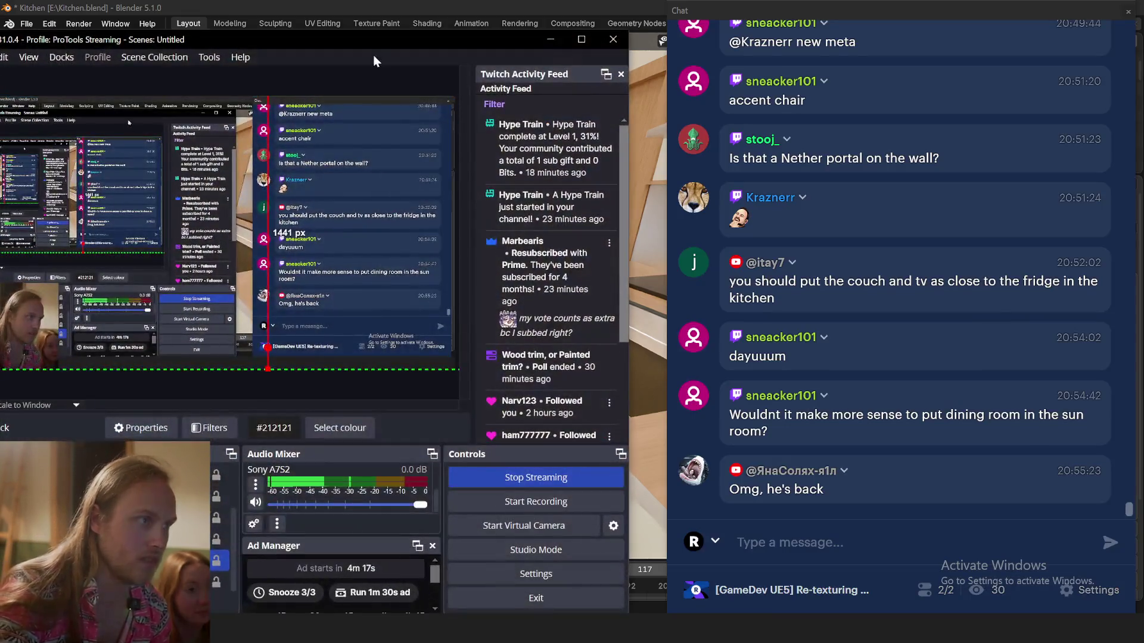
Lower the OBS window, return to Blender and view the kitchen in Material Preview shading
mouse_move(358, 37)
mouse_down()
mouse_move(396, 121)
mouse_move(385, 574)
mouse_up()
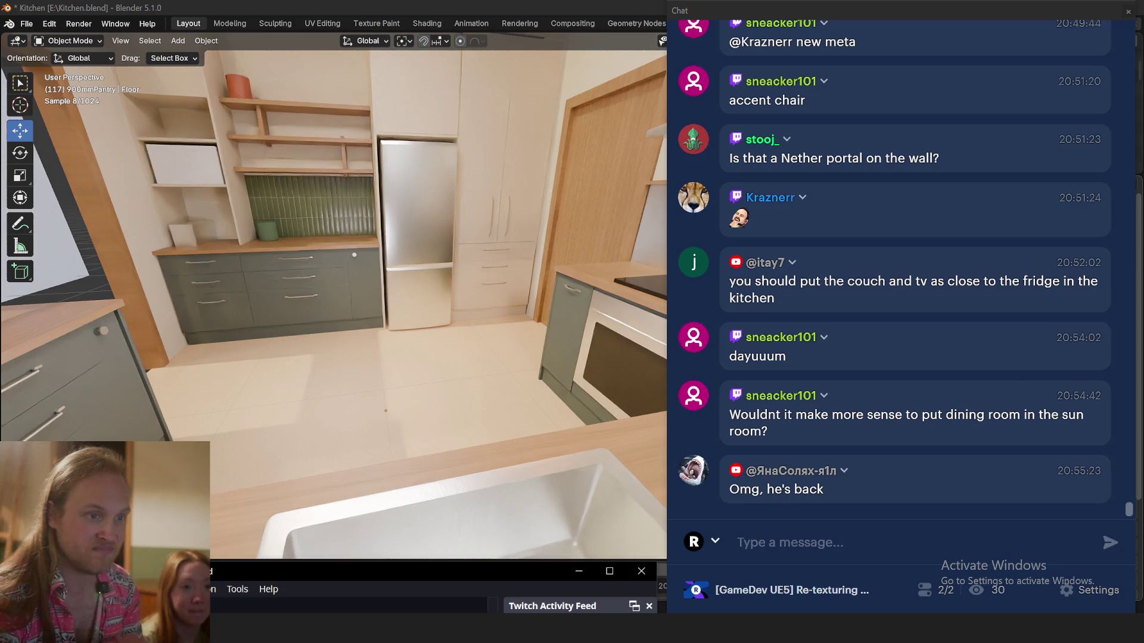
scroll(966, 409, up, 1)
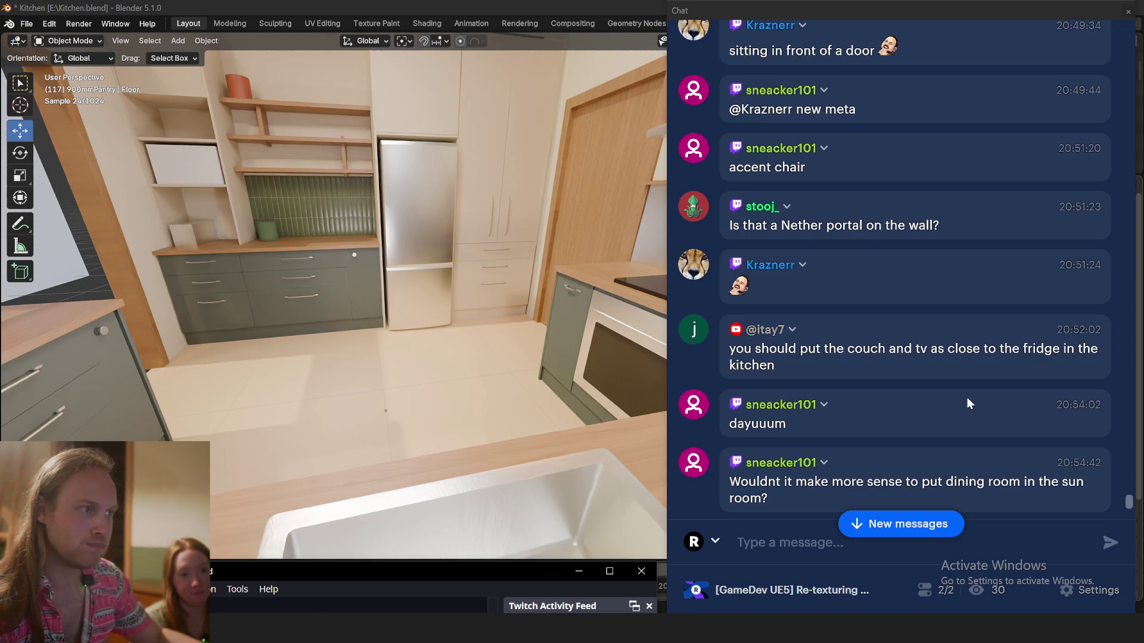
click(242, 262)
middle_drag(255, 286, 815, 29)
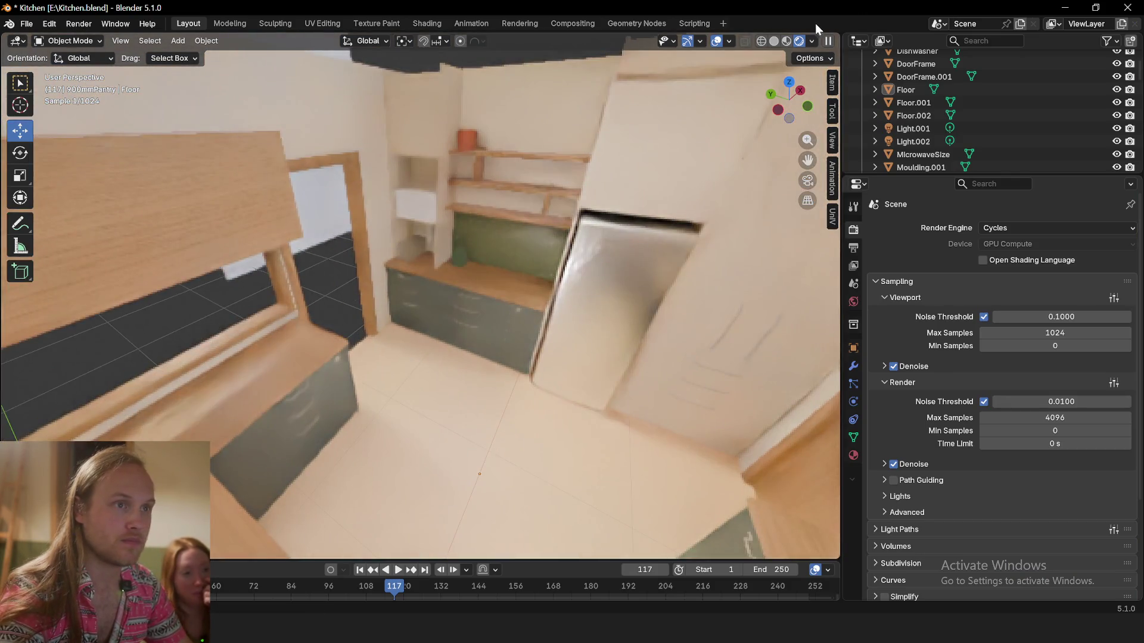
click(786, 41)
mouse_move(318, 321)
middle_down()
mouse_move(359, 226)
mouse_move(404, 284)
middle_up()
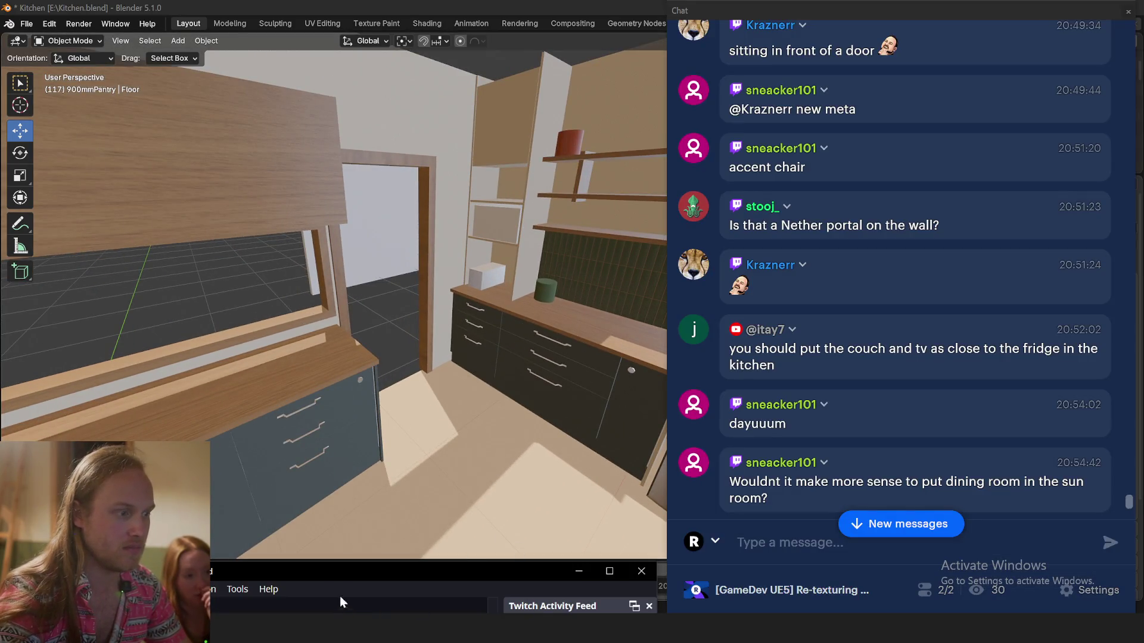
Raise the OBS window to the top, then push it down off the bottom edge
drag(322, 570, 394, 48)
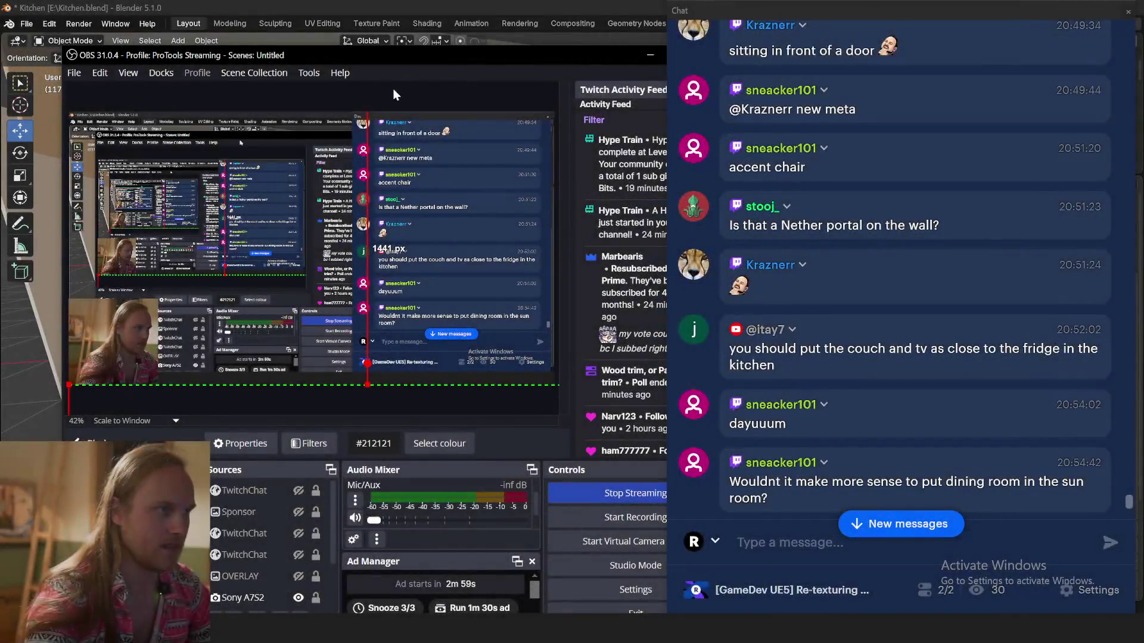
drag(384, 56, 383, 603)
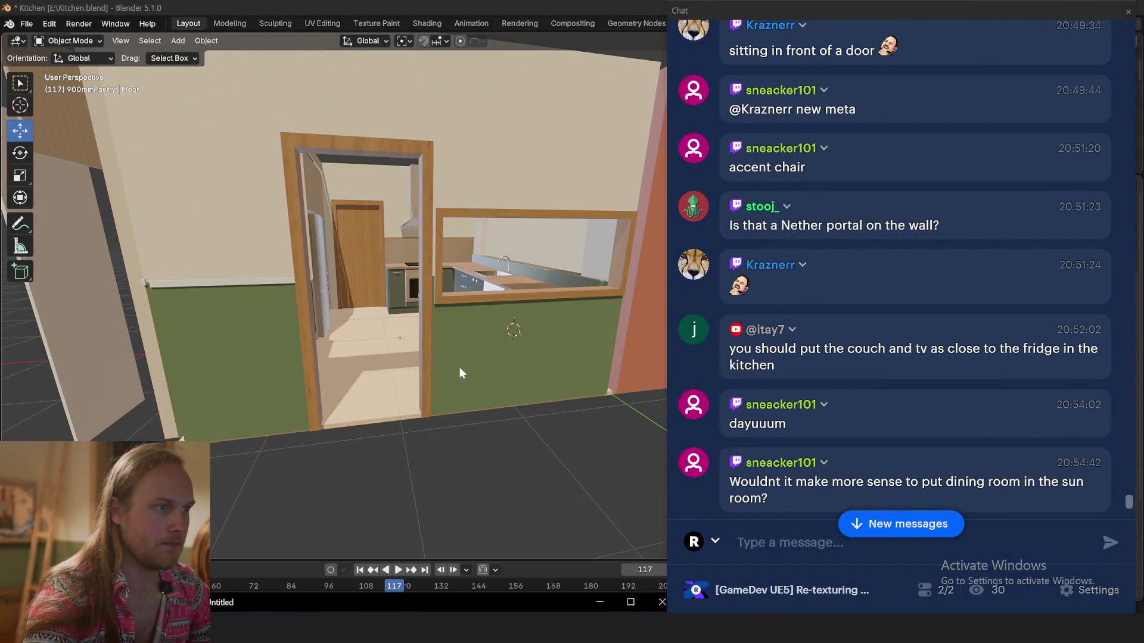
Bring Blender forward and orbit around the doorway, sink and counters
click(471, 378)
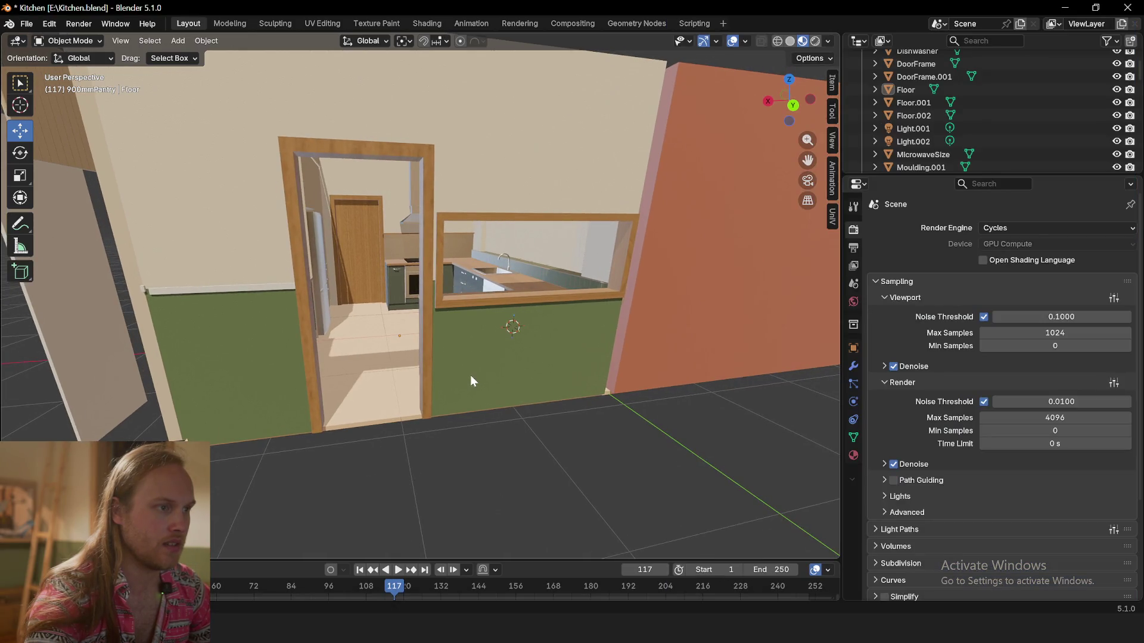
scroll(470, 374, up, 3)
scroll(476, 372, up, 2)
middle_drag(474, 371, 397, 360)
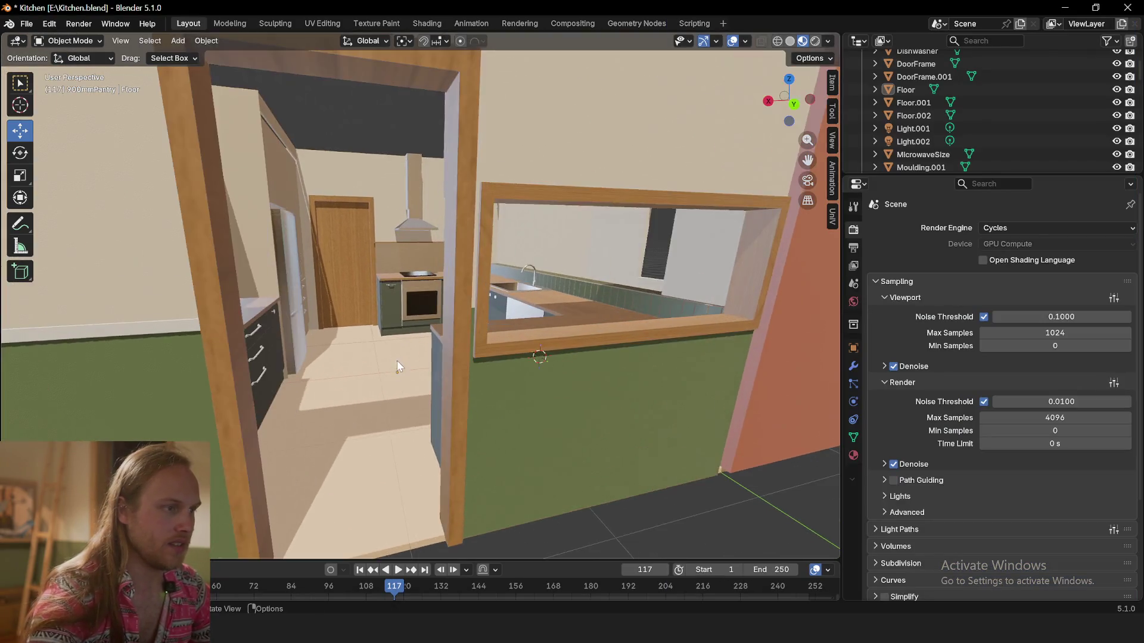
scroll(396, 361, up, 2)
scroll(413, 389, up, 3)
scroll(412, 388, up, 2)
mouse_move(492, 182)
middle_down()
mouse_move(500, 333)
mouse_move(563, 380)
mouse_move(491, 377)
mouse_move(578, 259)
mouse_move(522, 372)
mouse_move(433, 365)
mouse_move(510, 324)
mouse_move(432, 208)
middle_up()
mouse_move(496, 282)
middle_down()
mouse_move(471, 307)
mouse_move(453, 241)
mouse_move(478, 285)
mouse_move(510, 240)
mouse_move(433, 287)
mouse_move(224, 220)
middle_up()
mouse_move(229, 303)
middle_down()
mouse_move(207, 326)
mouse_move(214, 300)
middle_up()
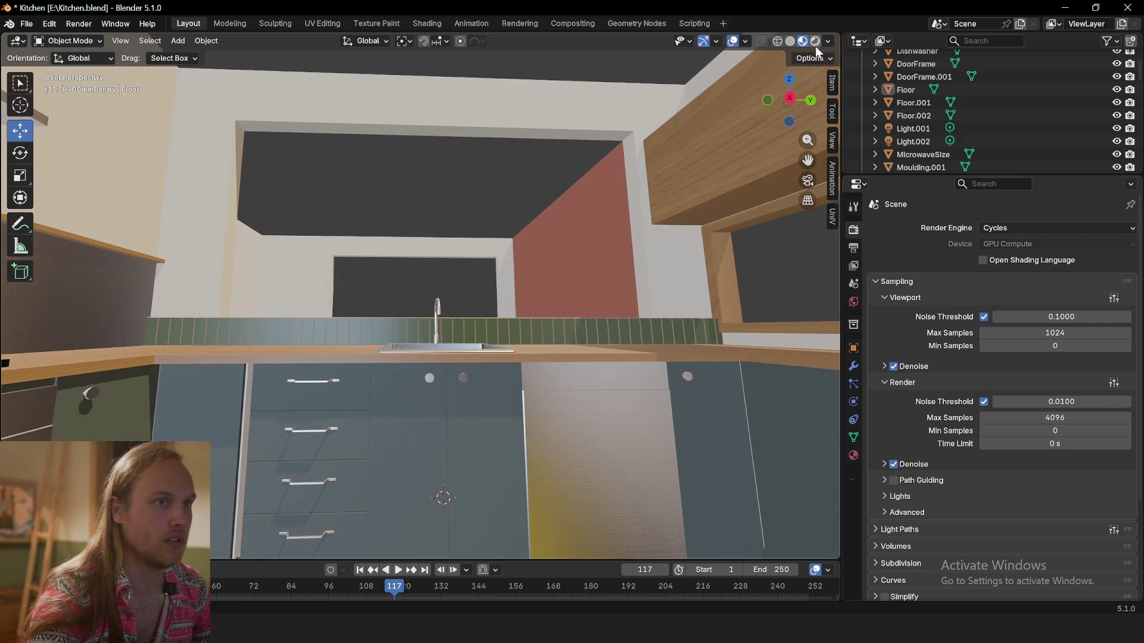
mouse_move(586, 261)
middle_down()
mouse_move(583, 314)
mouse_move(516, 355)
mouse_move(517, 340)
mouse_move(136, 179)
middle_up()
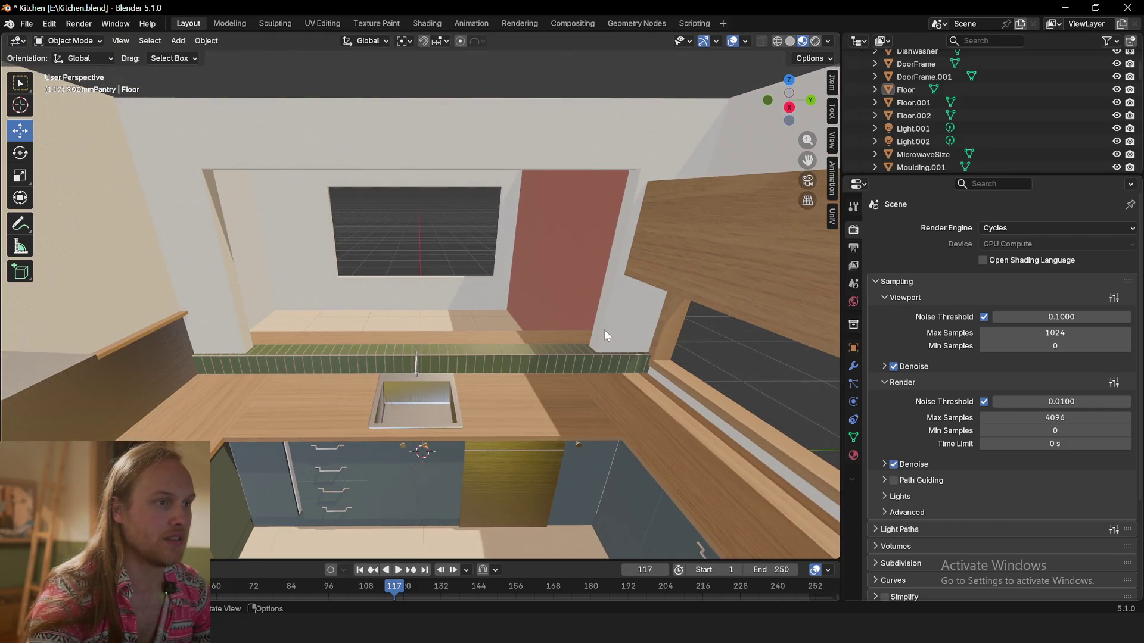
Switch the viewport to Cycles rendered shading and orbit around the rendered kitchen
click(820, 41)
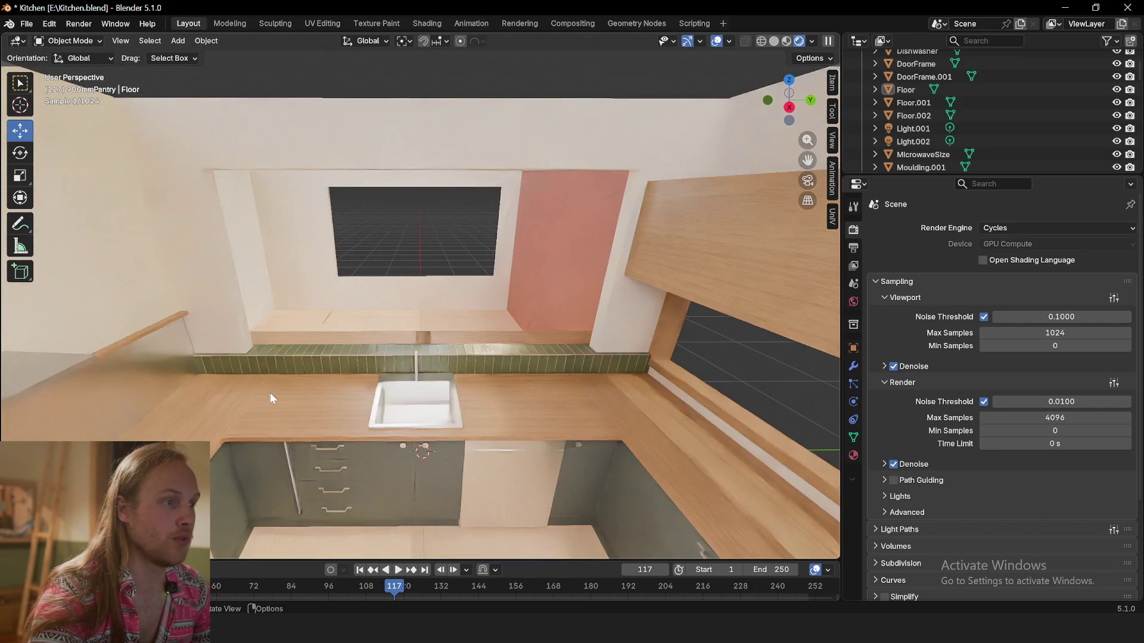
mouse_move(244, 439)
middle_down()
mouse_move(527, 444)
mouse_move(350, 355)
mouse_move(515, 371)
middle_up()
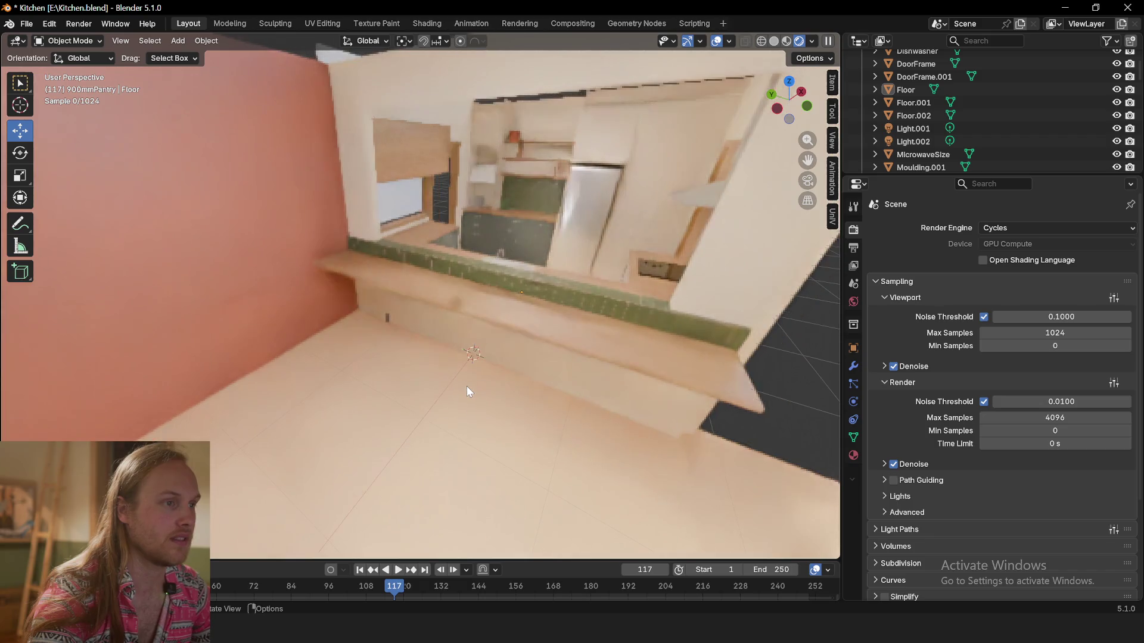
middle_drag(352, 358, 352, 357)
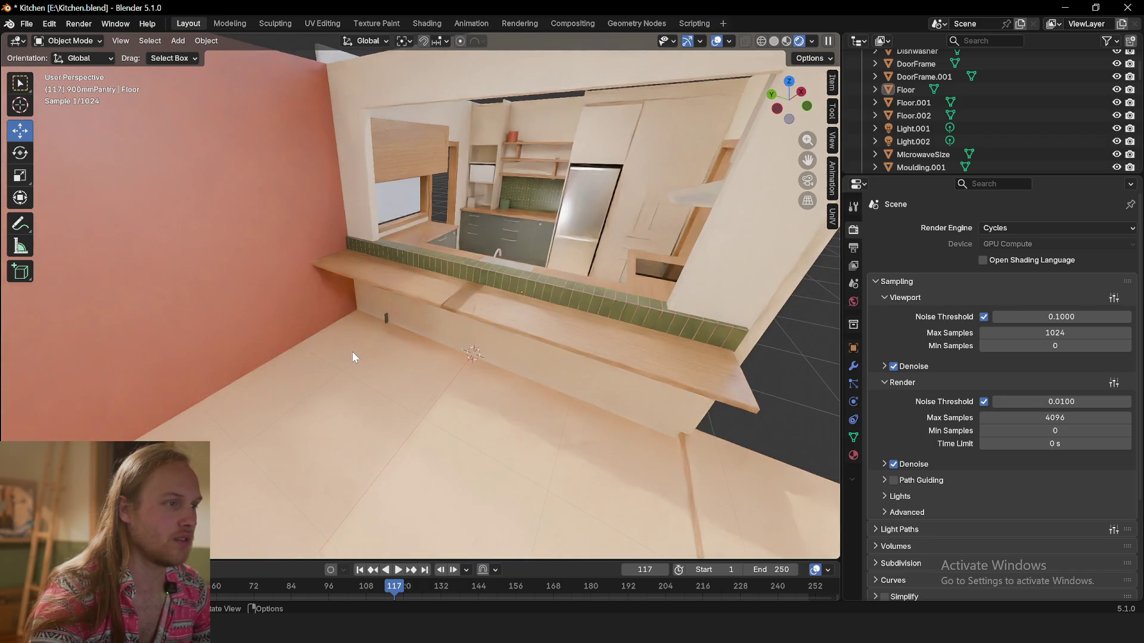
mouse_move(691, 375)
middle_down()
mouse_move(472, 395)
mouse_move(458, 385)
middle_up()
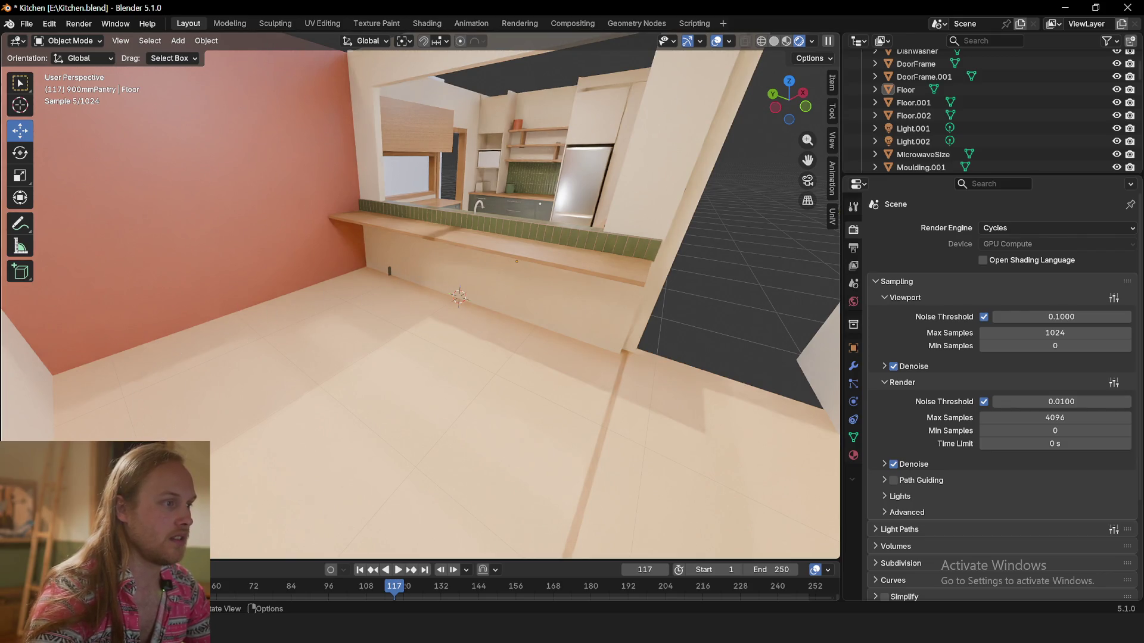
mouse_move(259, 305)
middle_down()
mouse_move(337, 324)
mouse_move(413, 373)
middle_up()
scroll(341, 321, up, 3)
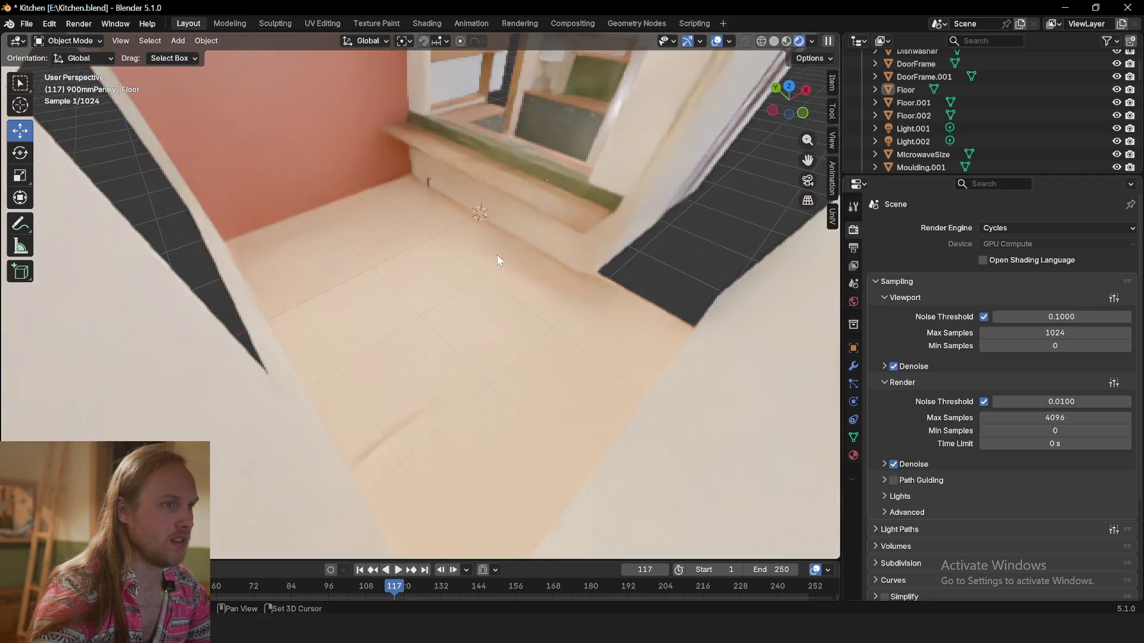
scroll(412, 372, down, 4)
mouse_move(438, 310)
middle_down()
mouse_move(491, 230)
mouse_move(451, 308)
mouse_move(423, 319)
mouse_move(417, 298)
mouse_move(418, 328)
mouse_move(436, 338)
middle_up()
scroll(460, 293, up, 4)
scroll(445, 346, down, 2)
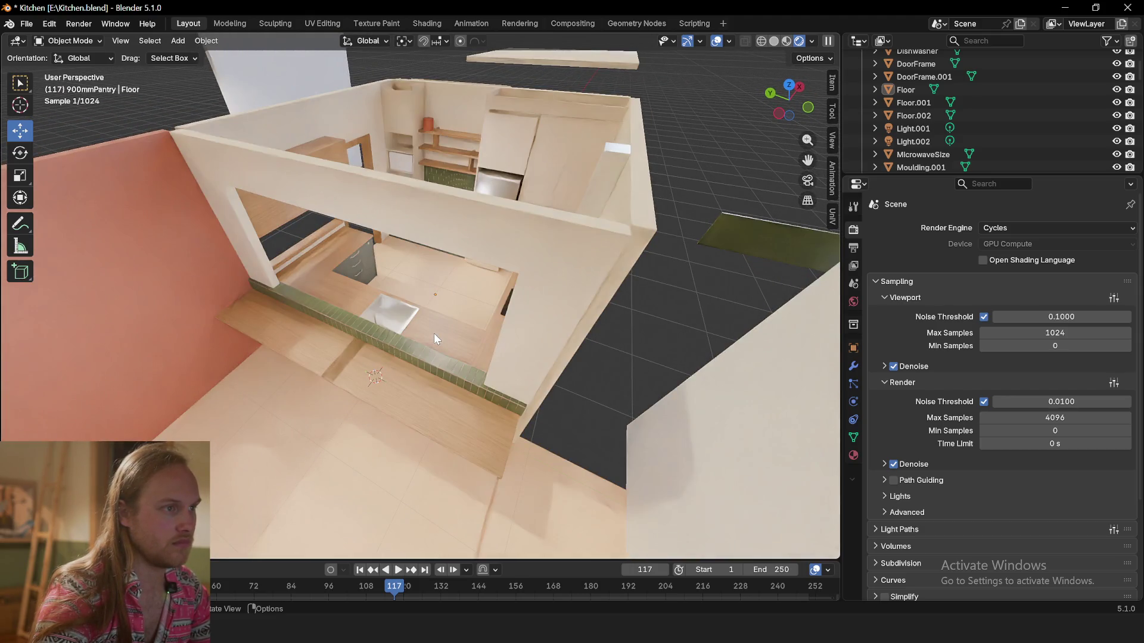
scroll(406, 315, up, 2)
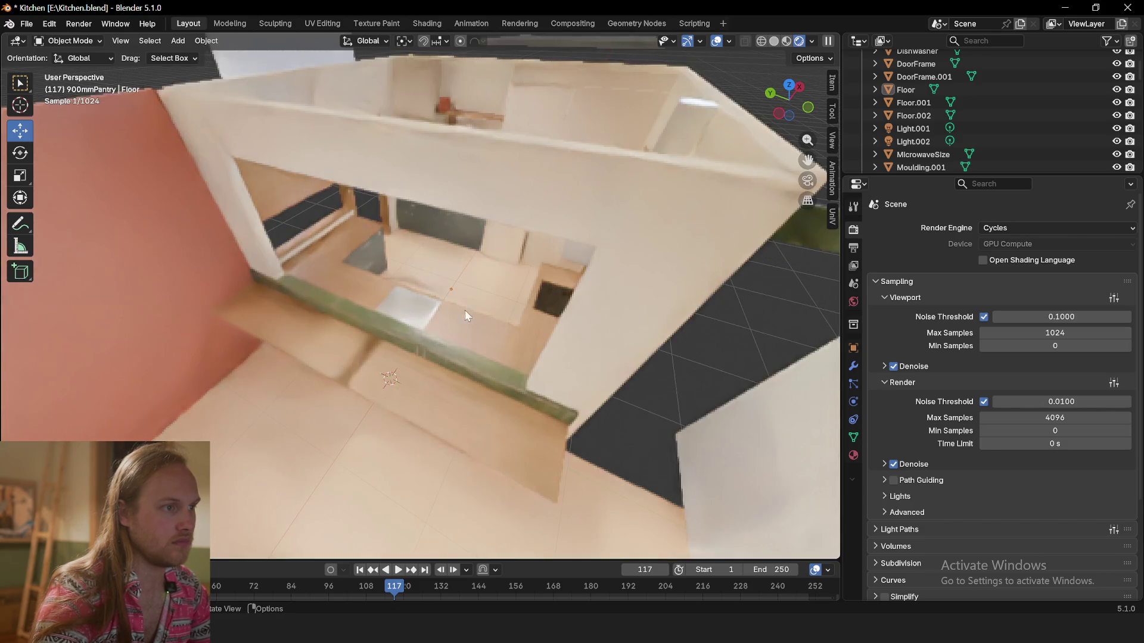
scroll(480, 312, up, 3)
mouse_move(523, 301)
middle_down()
mouse_move(537, 289)
mouse_move(520, 268)
mouse_move(556, 303)
middle_up()
mouse_move(557, 304)
middle_down()
mouse_move(570, 303)
mouse_move(494, 328)
mouse_move(522, 322)
mouse_move(530, 423)
middle_up()
scroll(494, 328, up, 2)
Select the backsplash and give its Tiles material a red-brown base colour
click(531, 427)
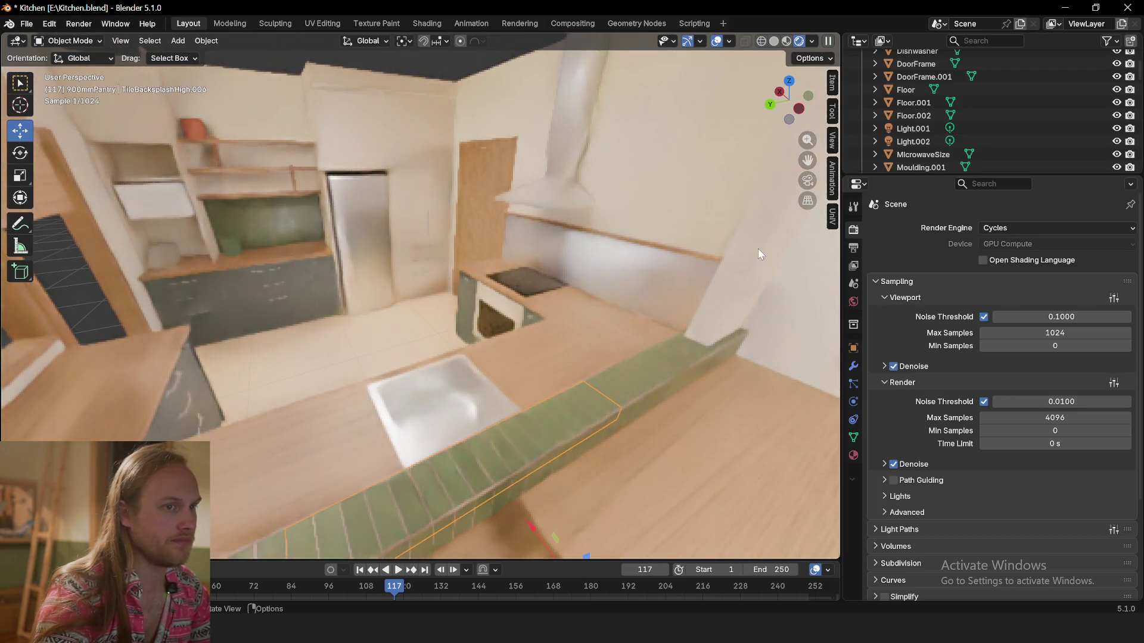
click(854, 436)
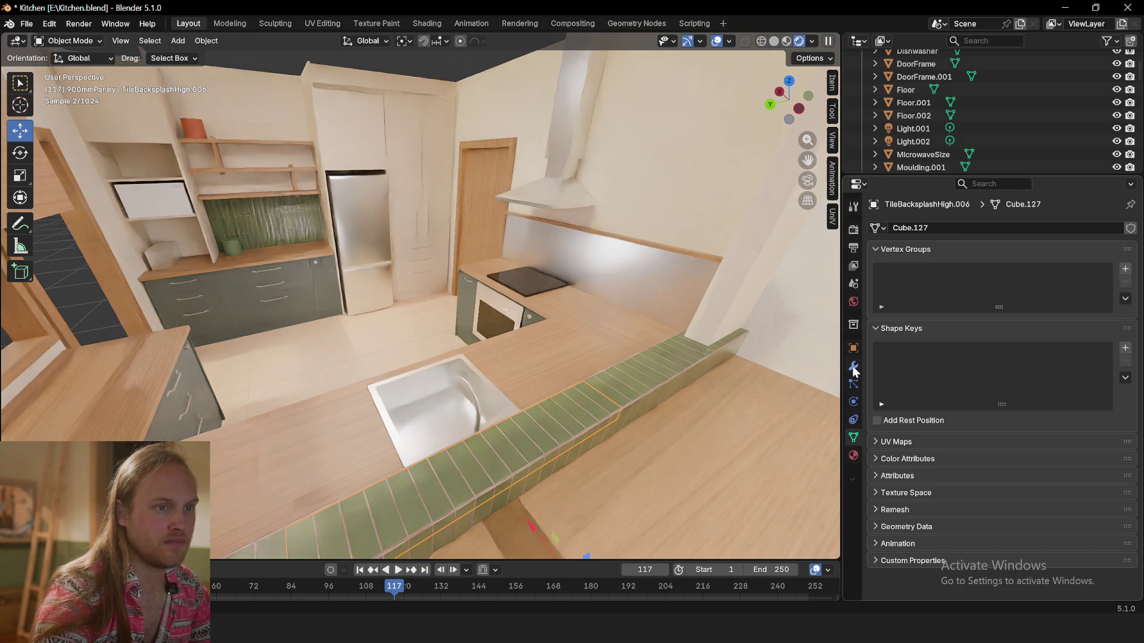
click(853, 369)
click(854, 456)
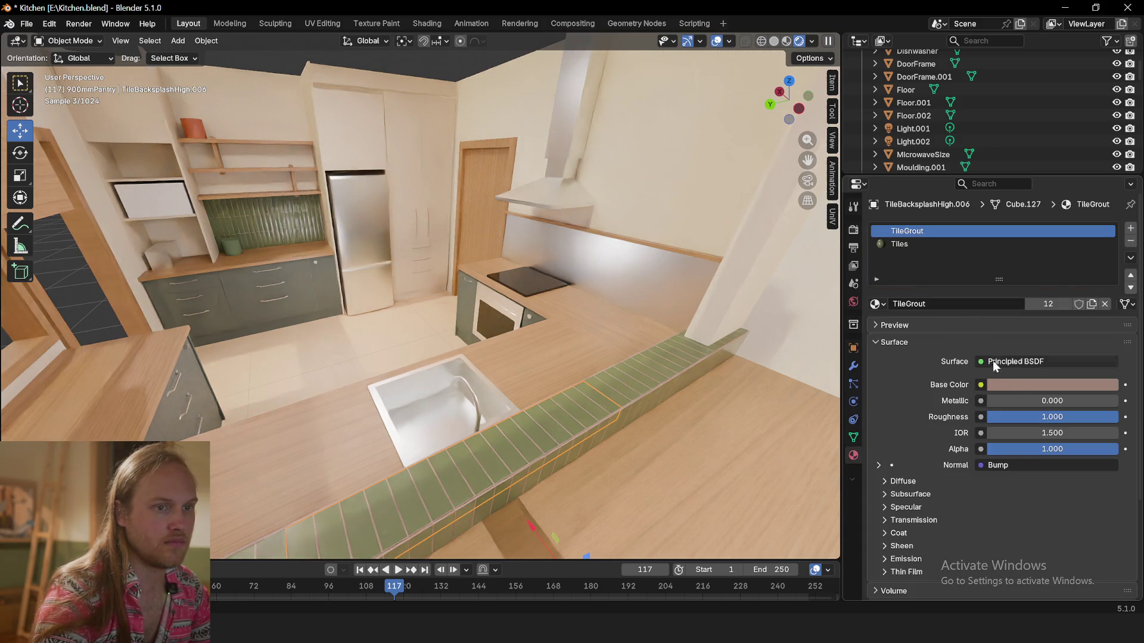
click(917, 243)
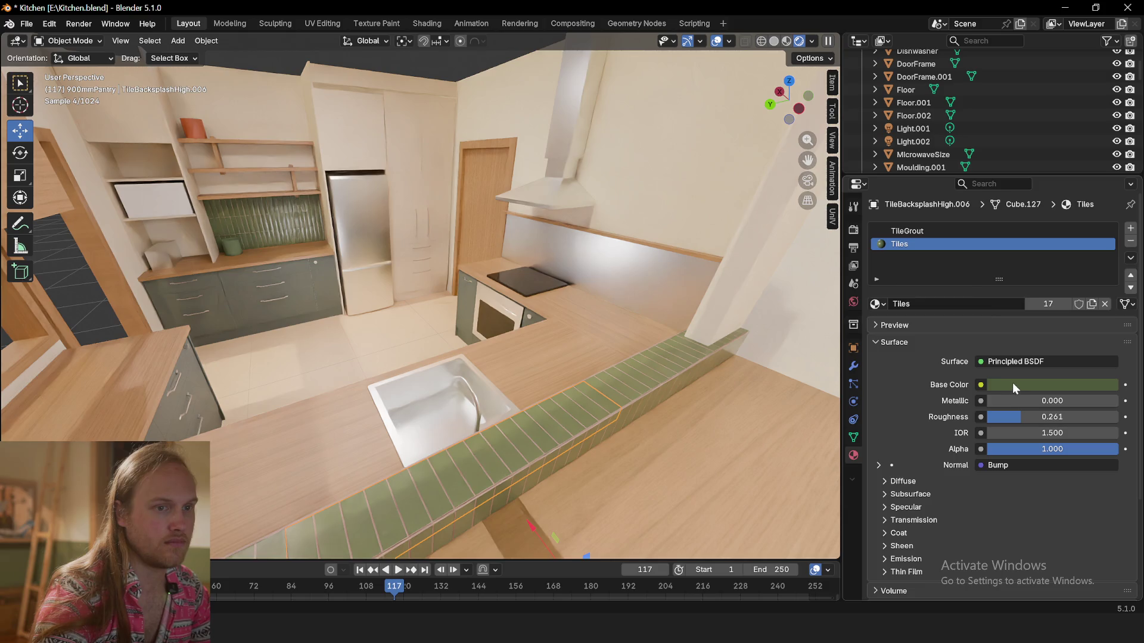
click(1013, 384)
click(1039, 236)
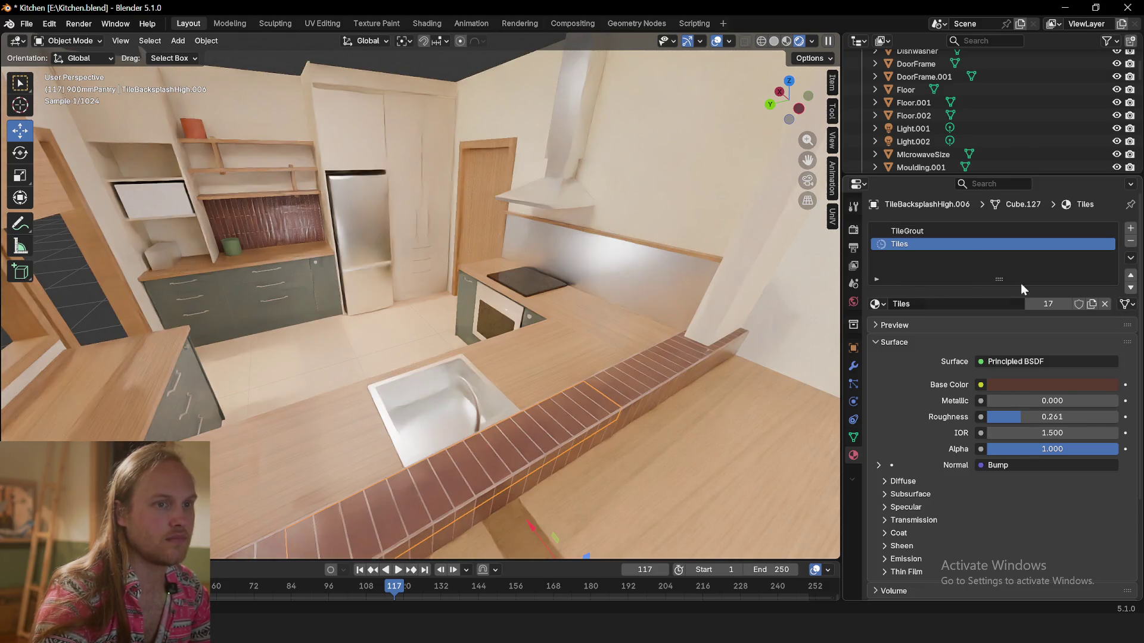
Refine the tile colour's saturation and value to a muted terracotta red (#864C3B)
click(1016, 384)
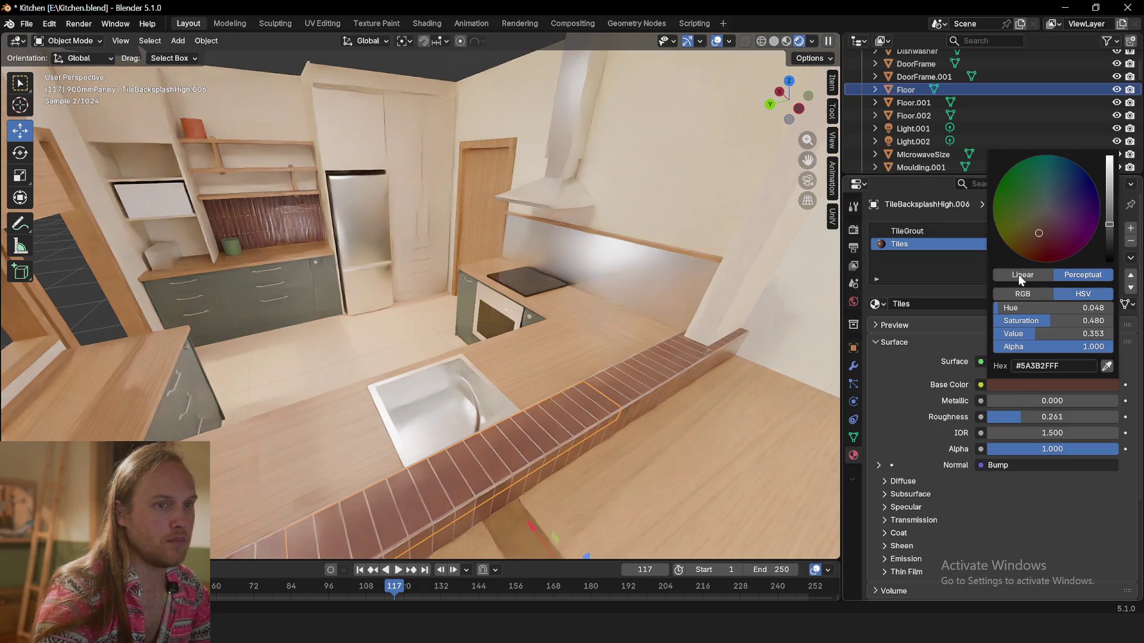
click(1037, 242)
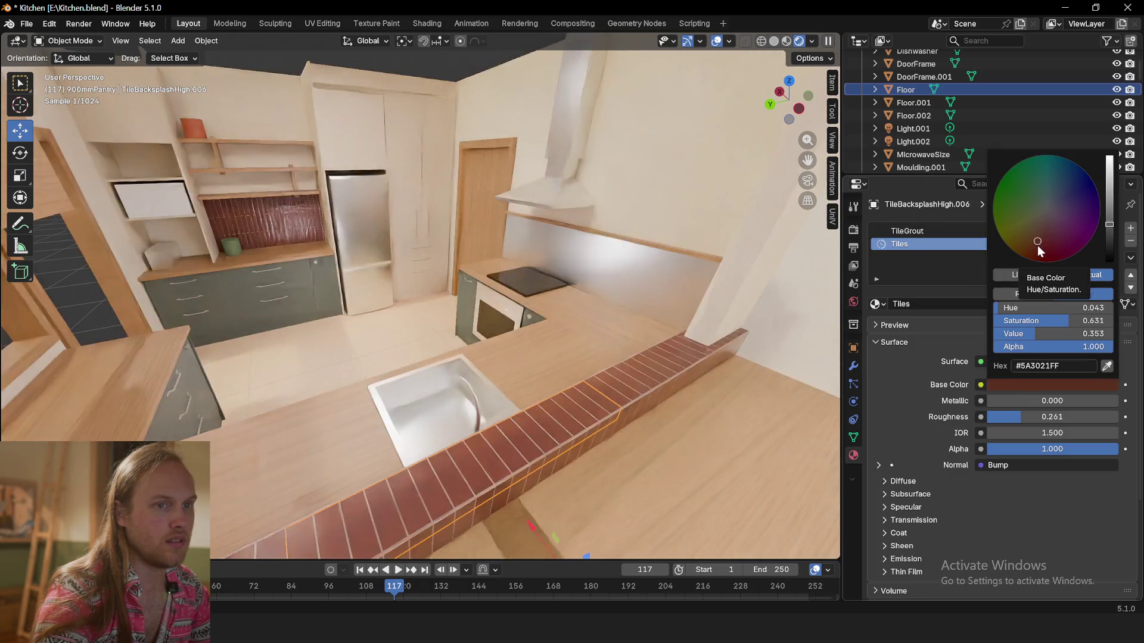
click(1039, 247)
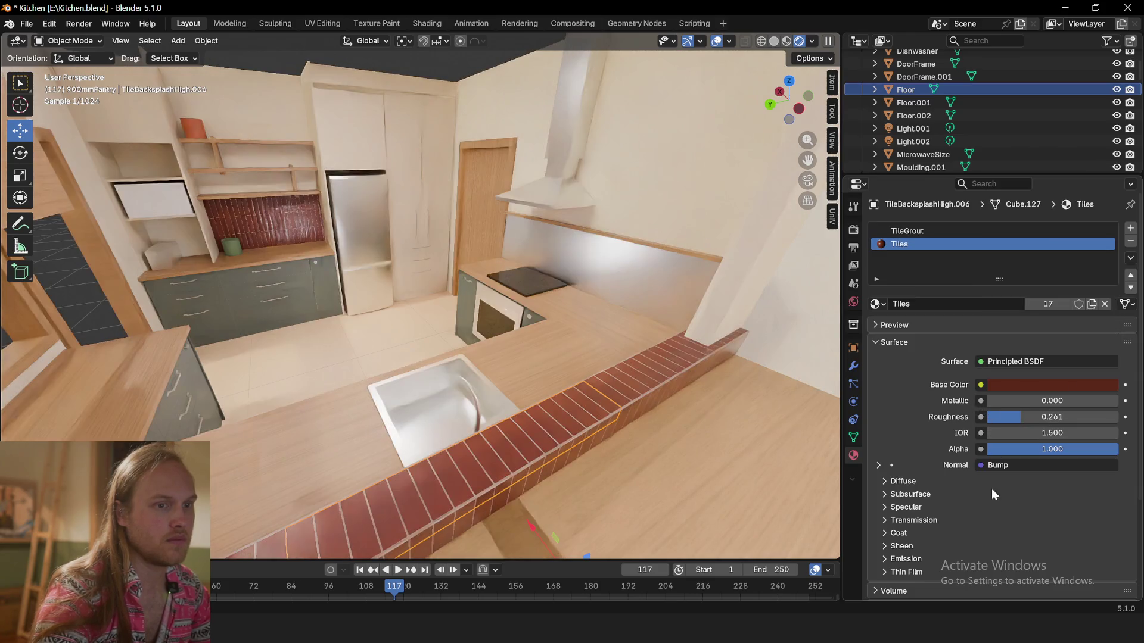
click(1020, 380)
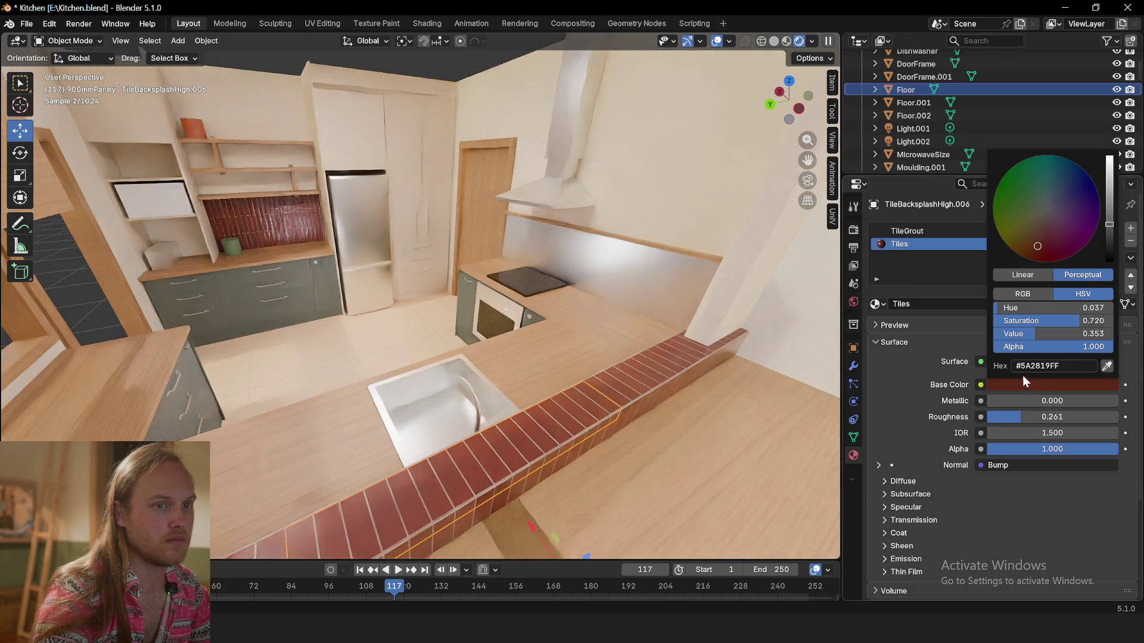
drag(1109, 224, 1109, 200)
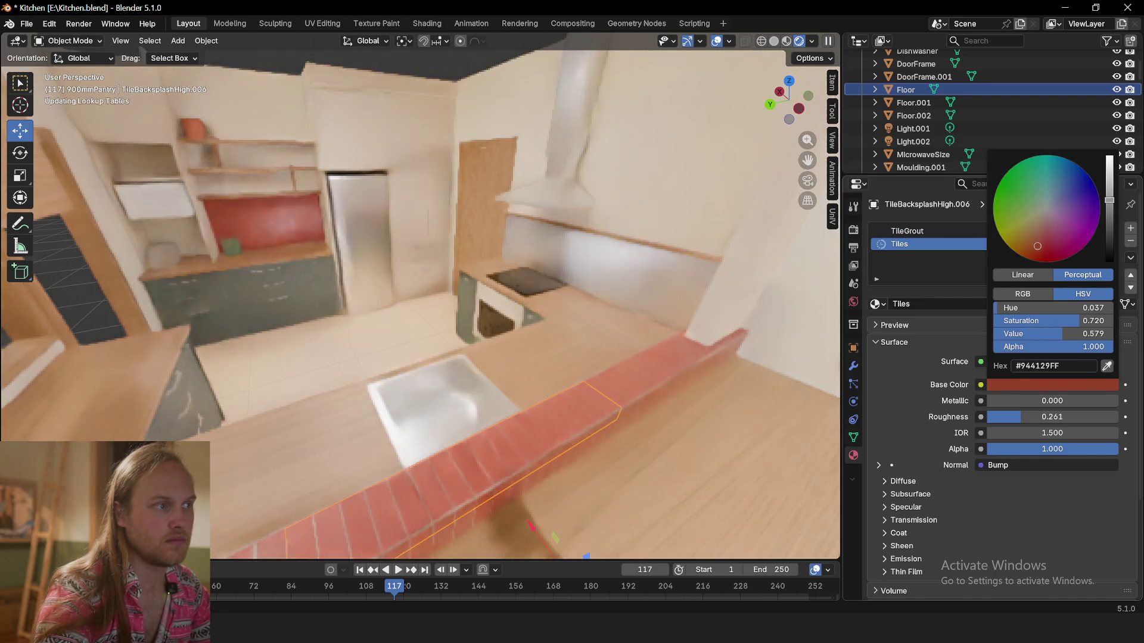
drag(1040, 244, 1040, 239)
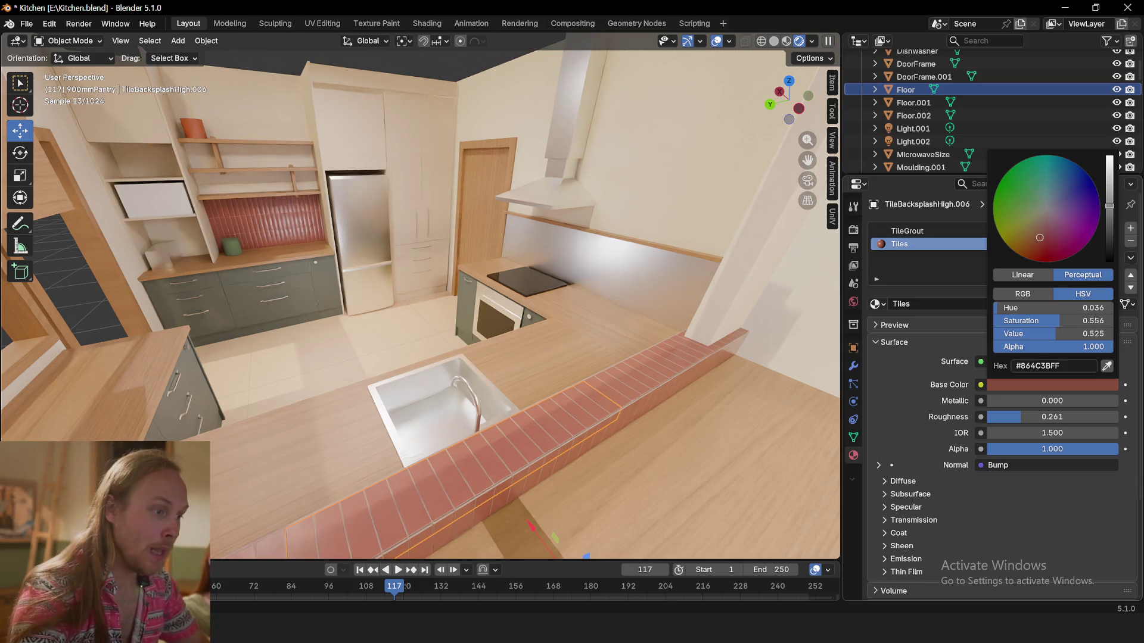
Bring up the Twitch Stream Manager, then minimize the dashboard window
click(310, 630)
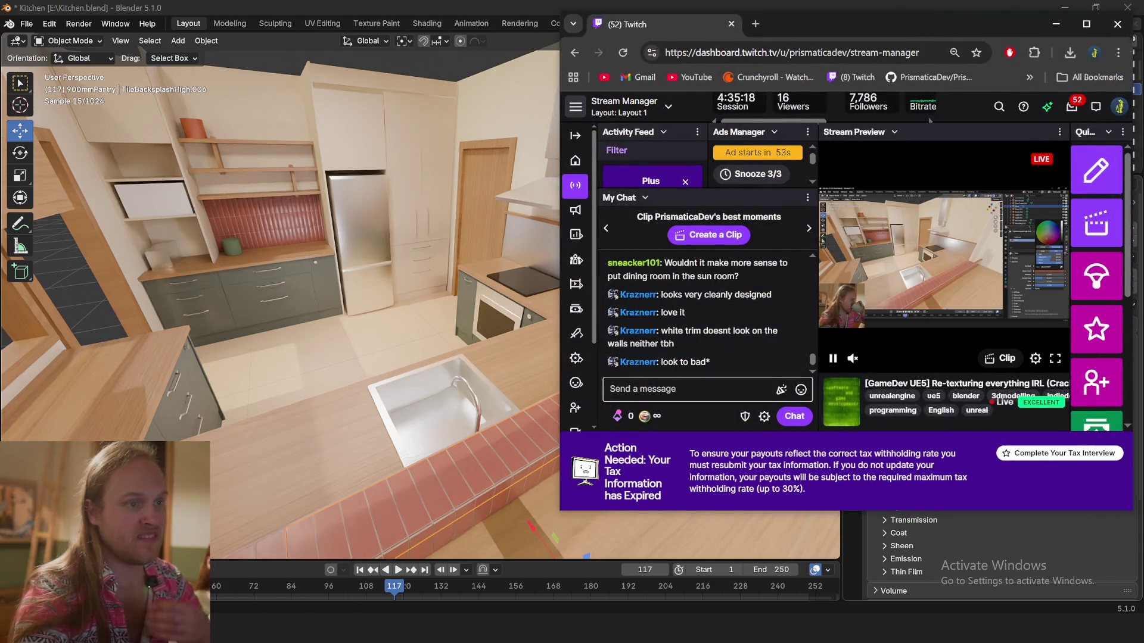
scroll(738, 366, up, 2)
scroll(738, 369, up, 2)
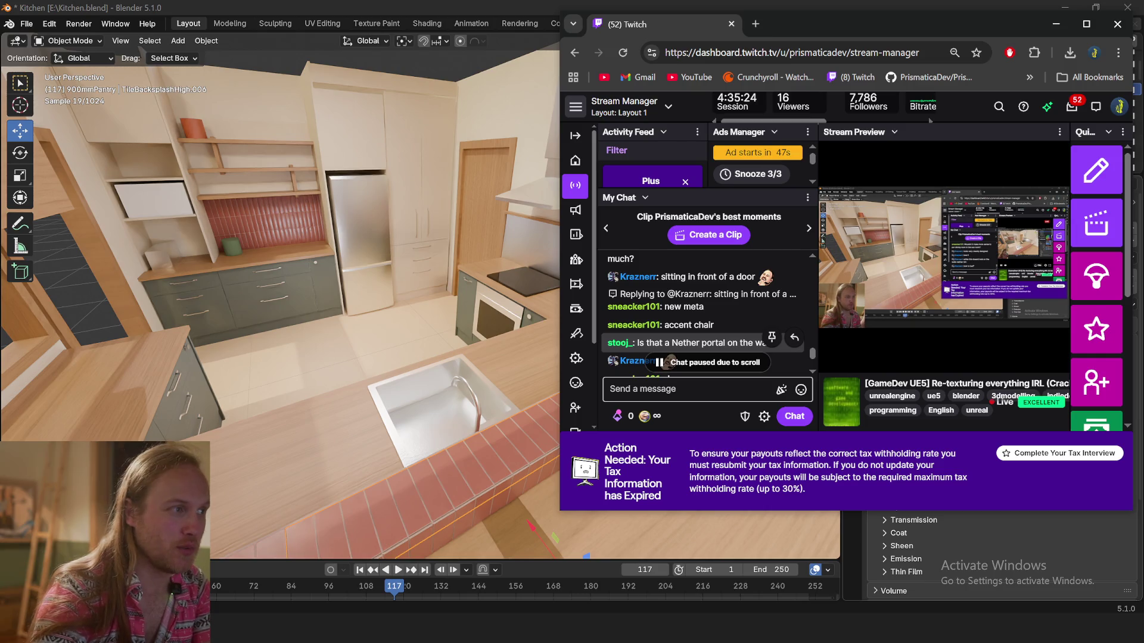
mouse_move(689, 342)
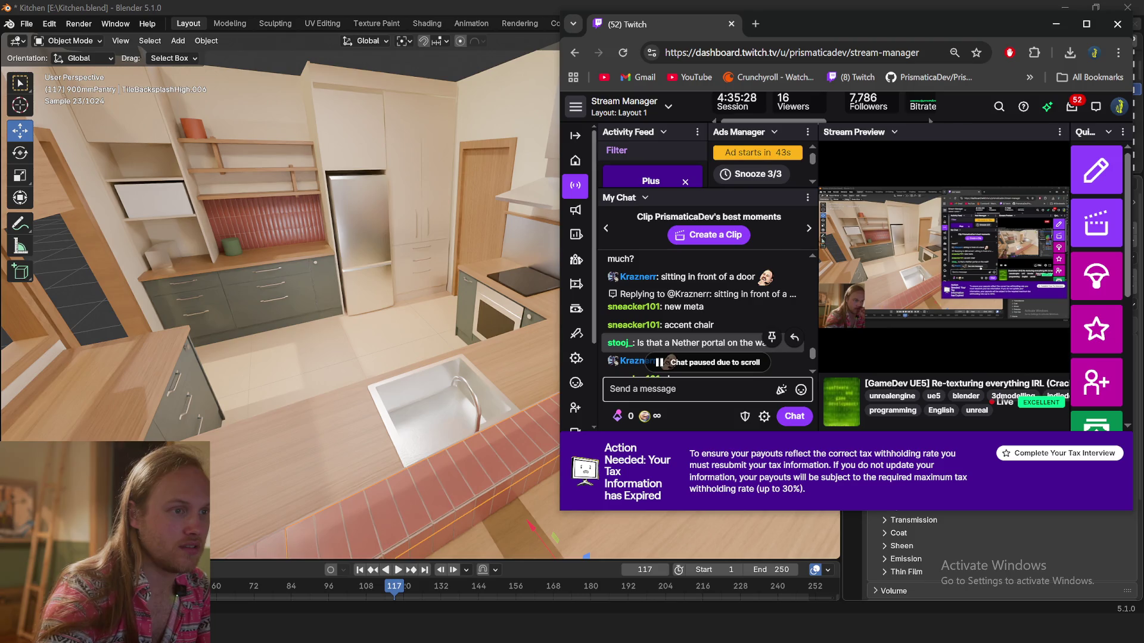
scroll(764, 345, up, 2)
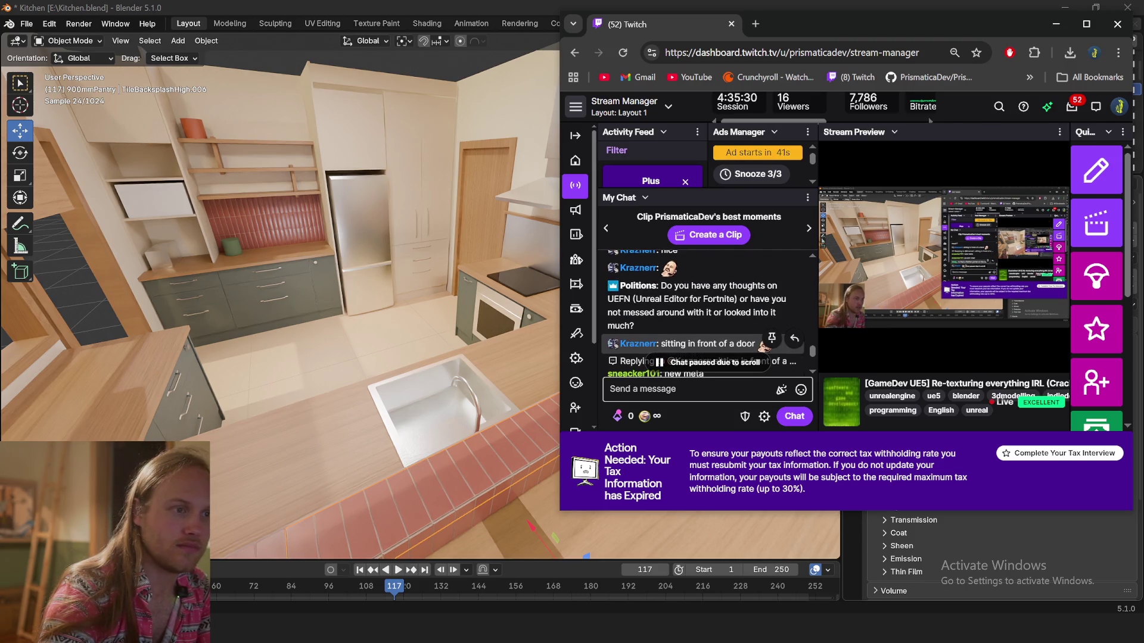
scroll(764, 345, up, 2)
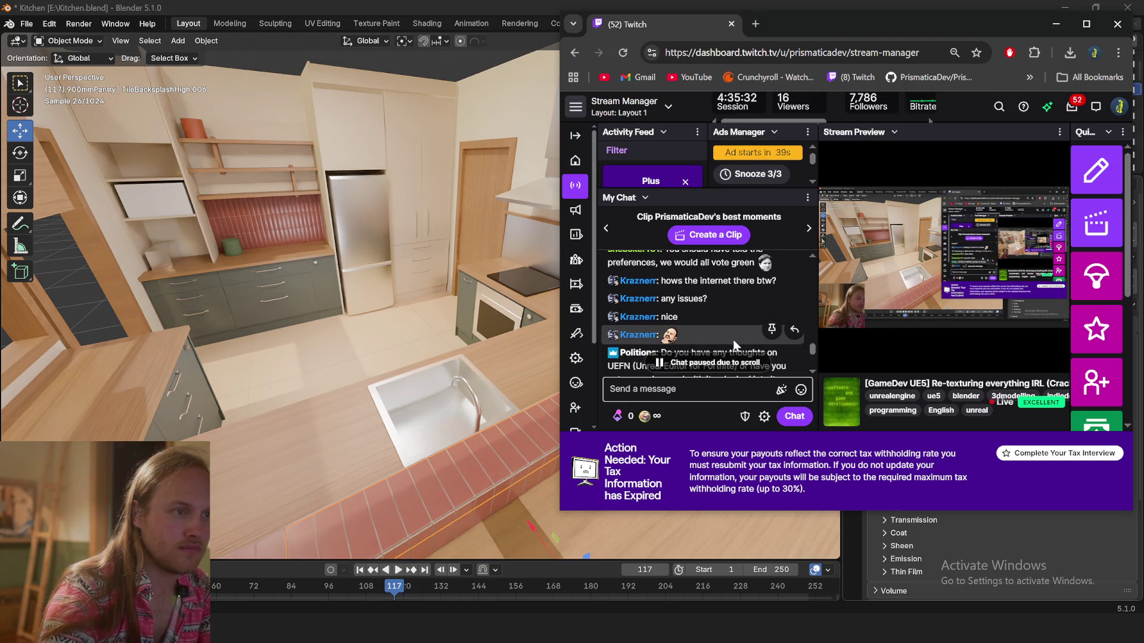
scroll(764, 345, down, 2)
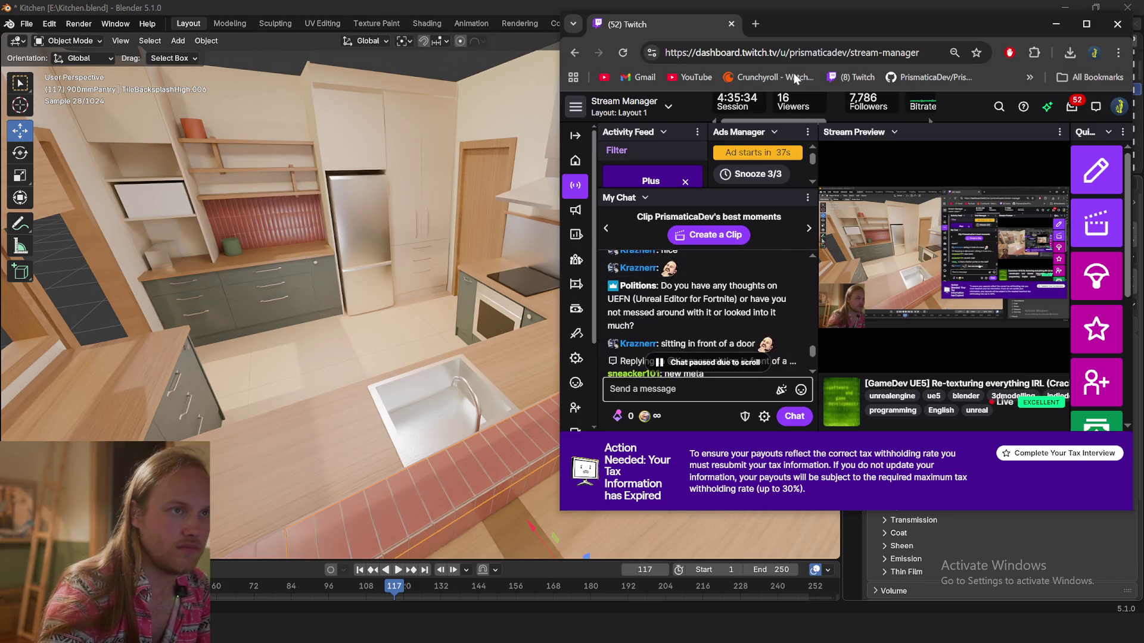
click(1056, 23)
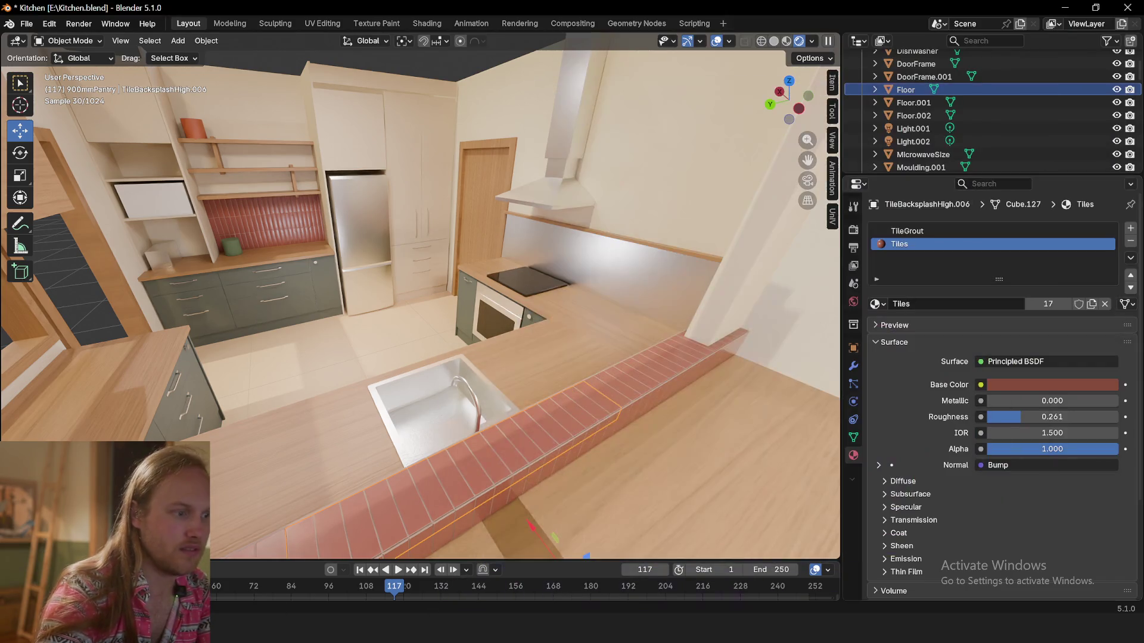
Restore the Restream Chat window and raise OBS over the Blender viewport
key(alt+Tab)
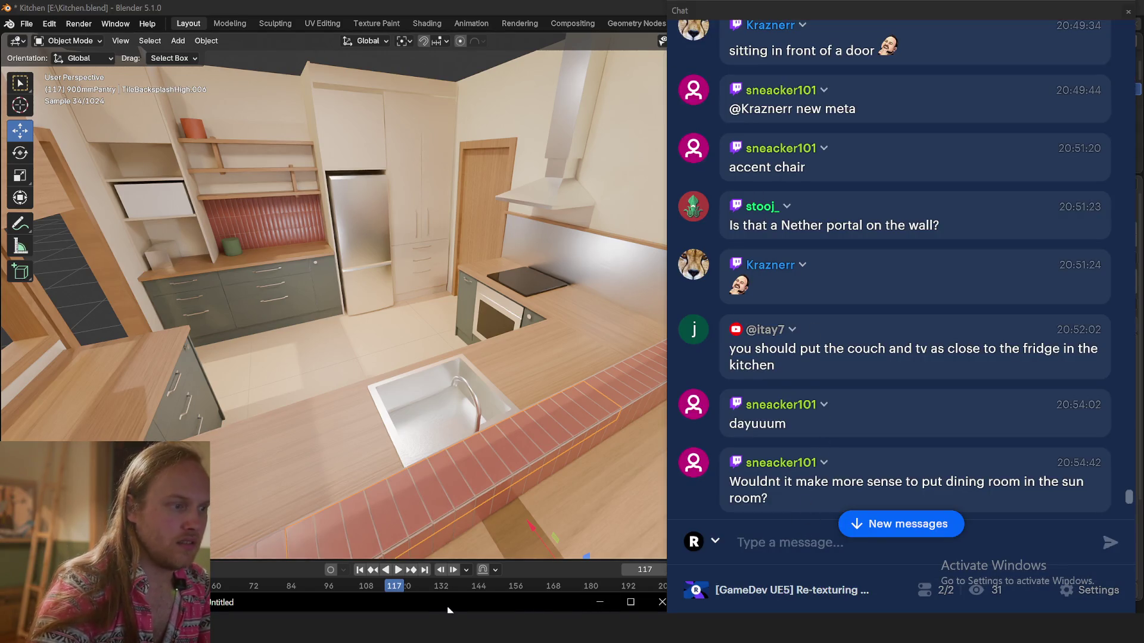
drag(447, 611, 452, 49)
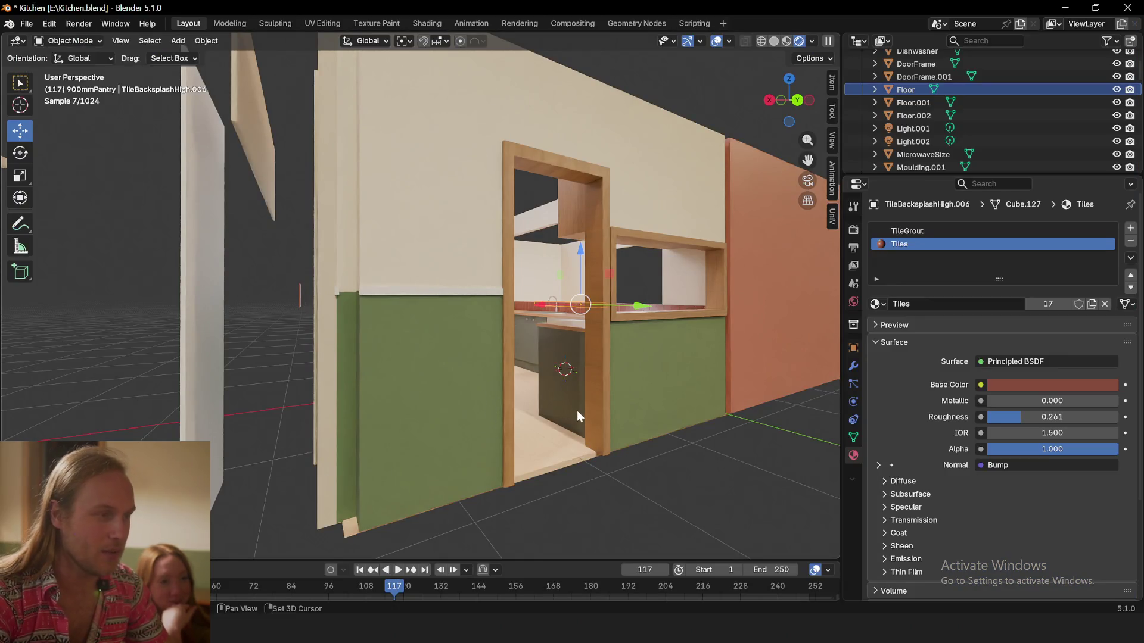
middle_drag(577, 410, 535, 424)
scroll(535, 425, up, 2)
scroll(531, 425, up, 2)
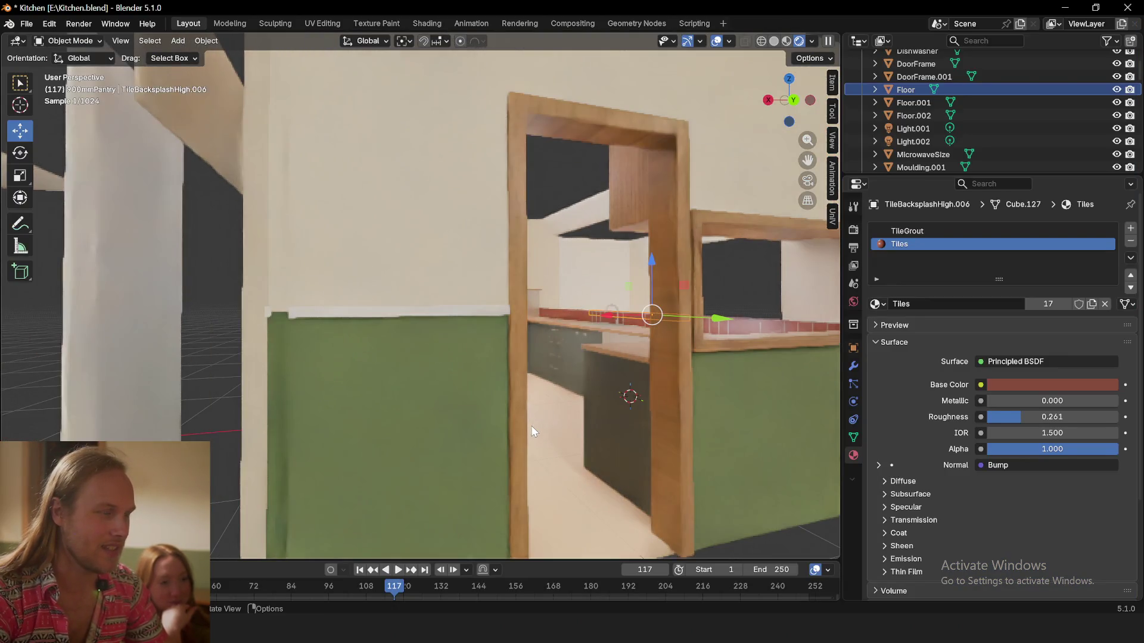
Select Moulding.001 atop the green wall and show its material choices
middle_drag(449, 328, 483, 299)
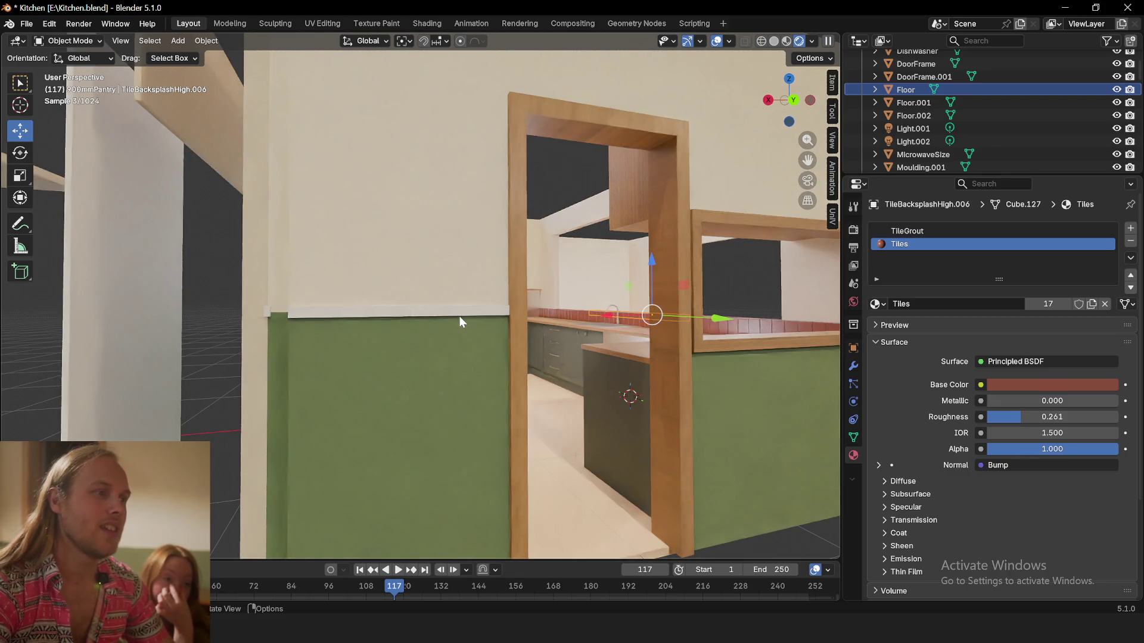
click(461, 316)
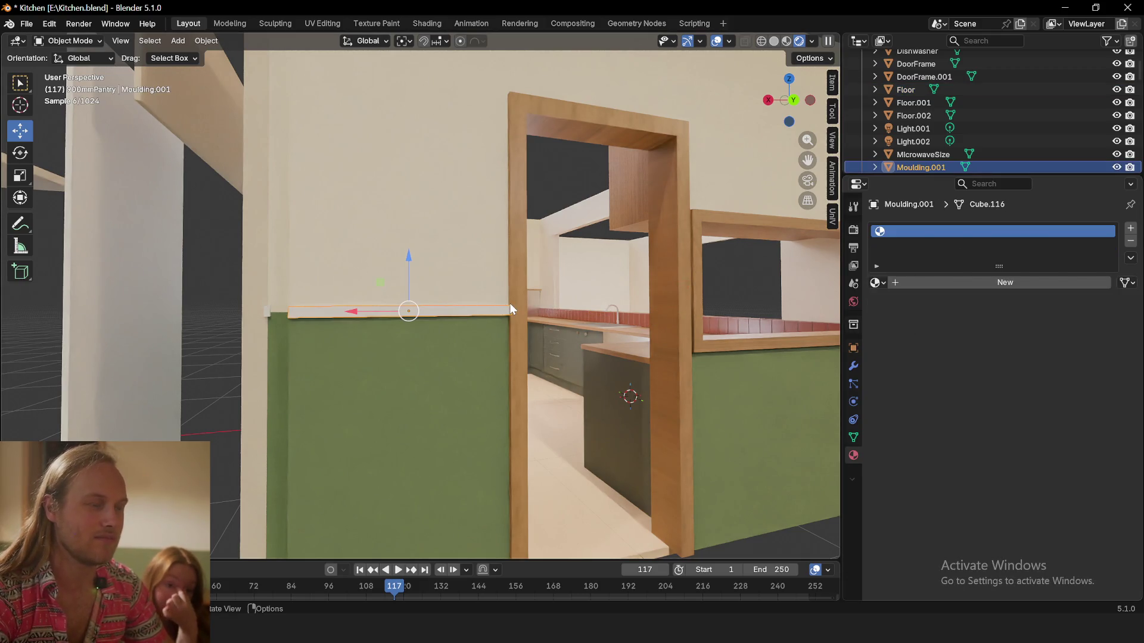
click(215, 342)
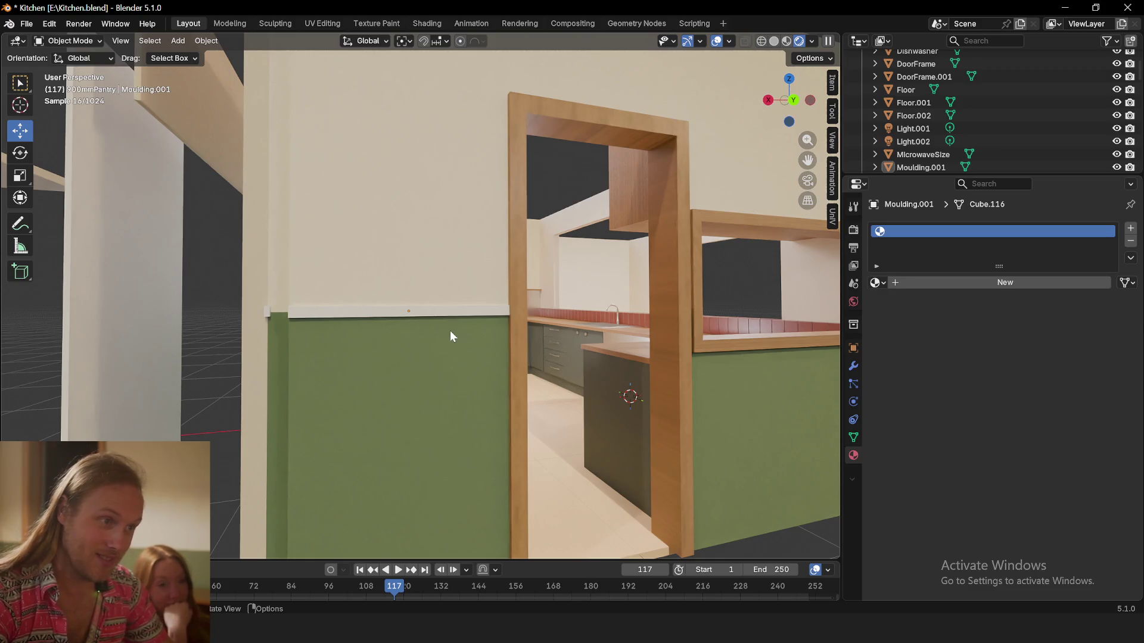
click(463, 310)
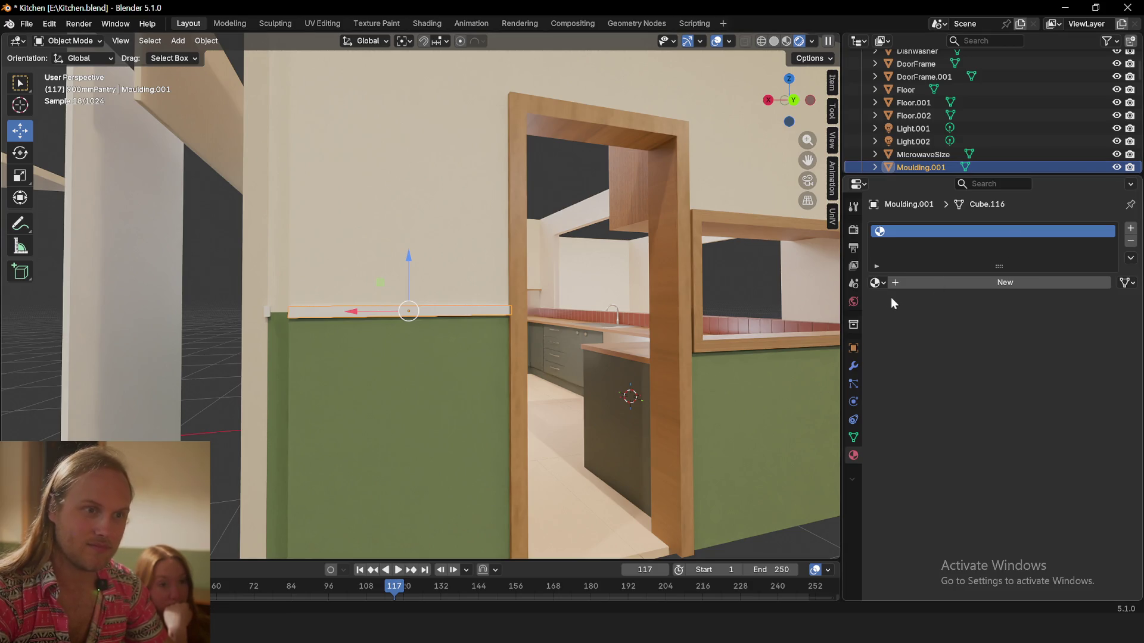
click(876, 283)
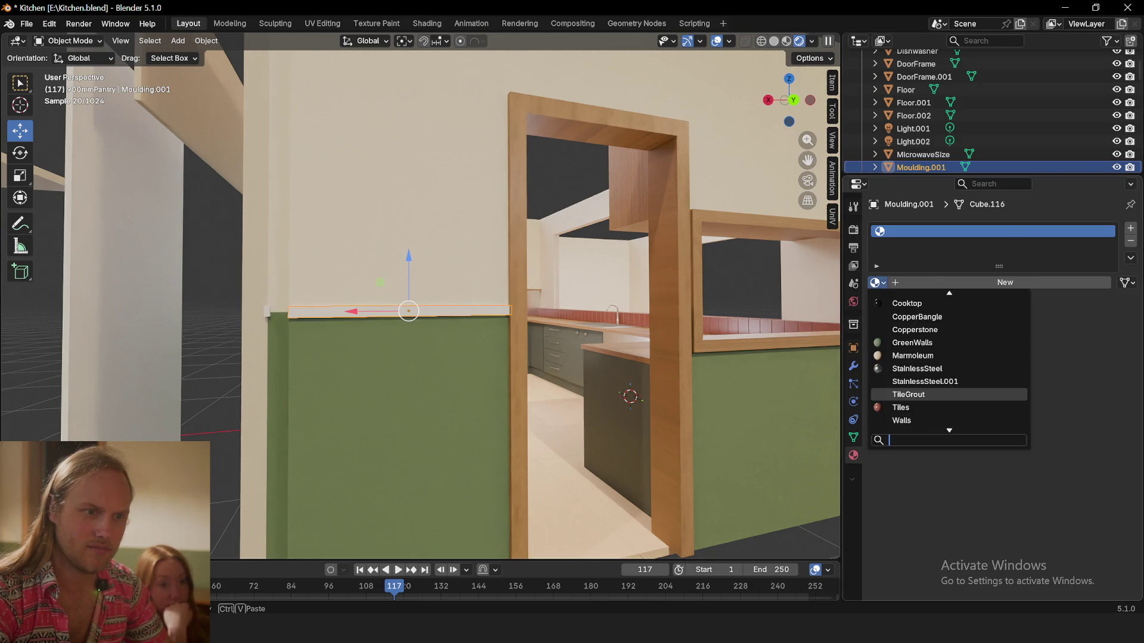
Assign WoodBenchtop to the moulding, undo an accidental cursor snap, and view in Material Preview
click(921, 420)
key(shift+s)
click(800, 43)
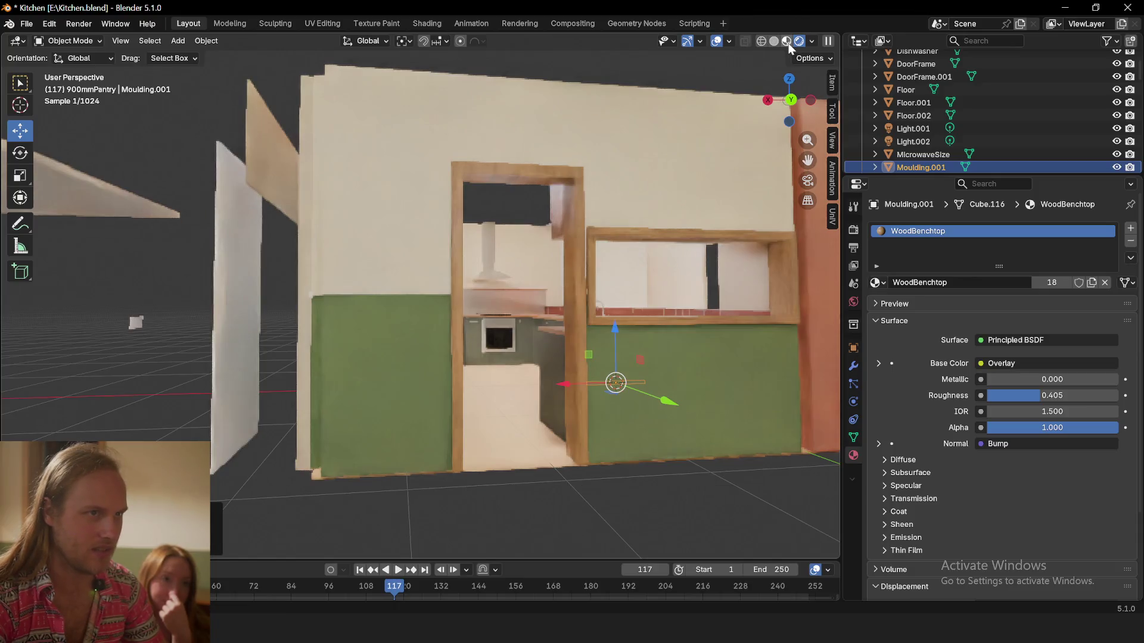
click(787, 41)
click(802, 42)
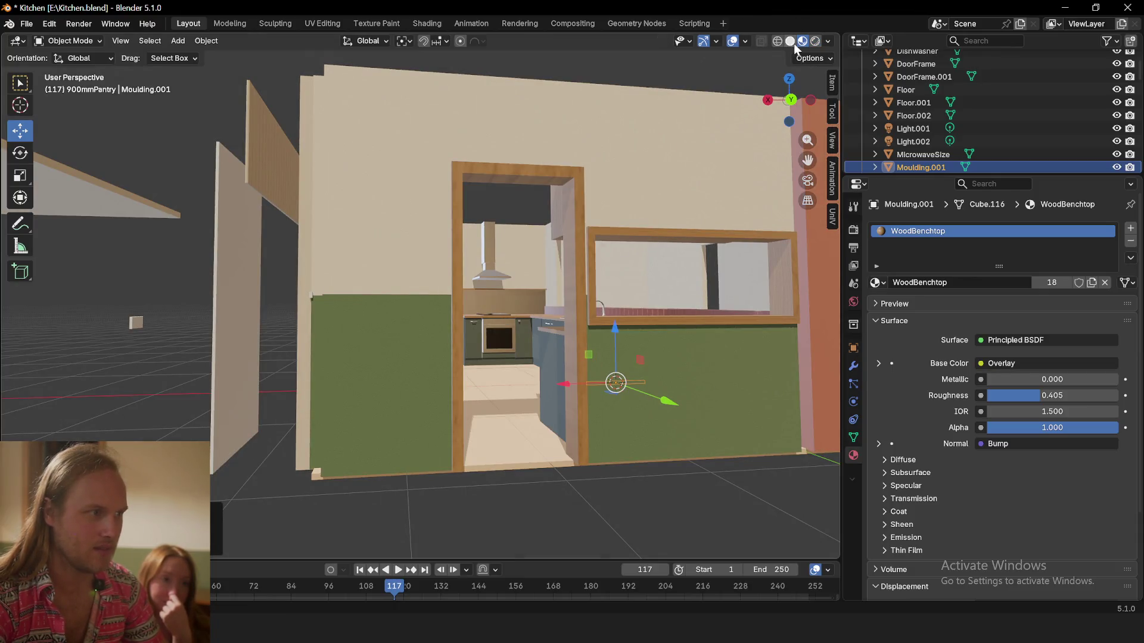
key(ctrl+z)
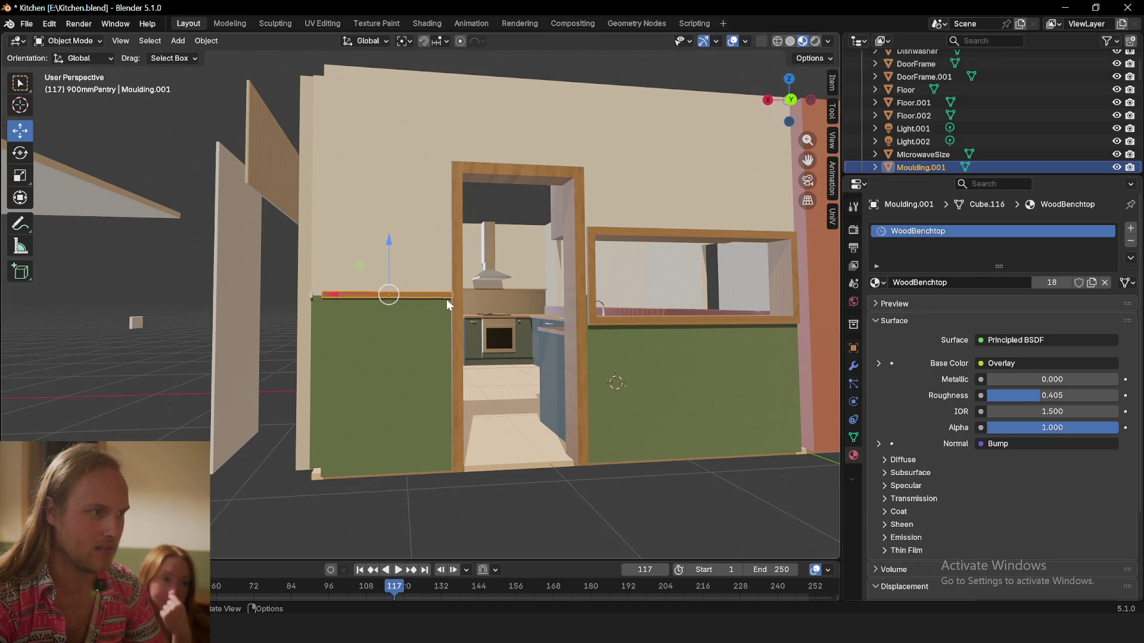
Duplicate the moulding down Z to the wall's base as a skirting board, leaving its size unchanged
key(shift+d)
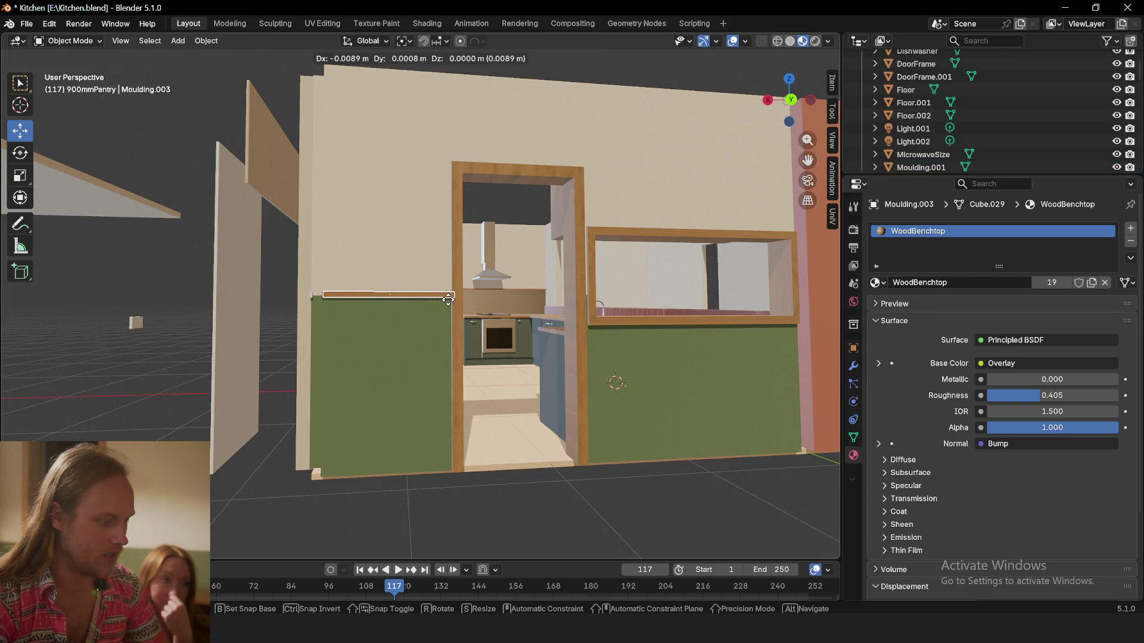
key(z)
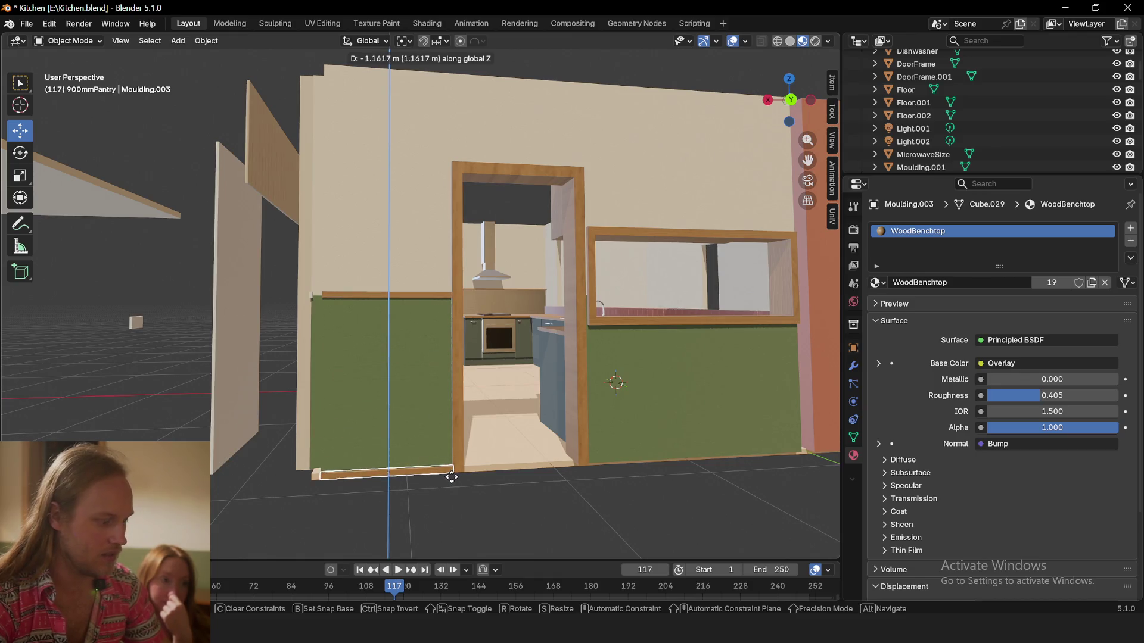
click(451, 478)
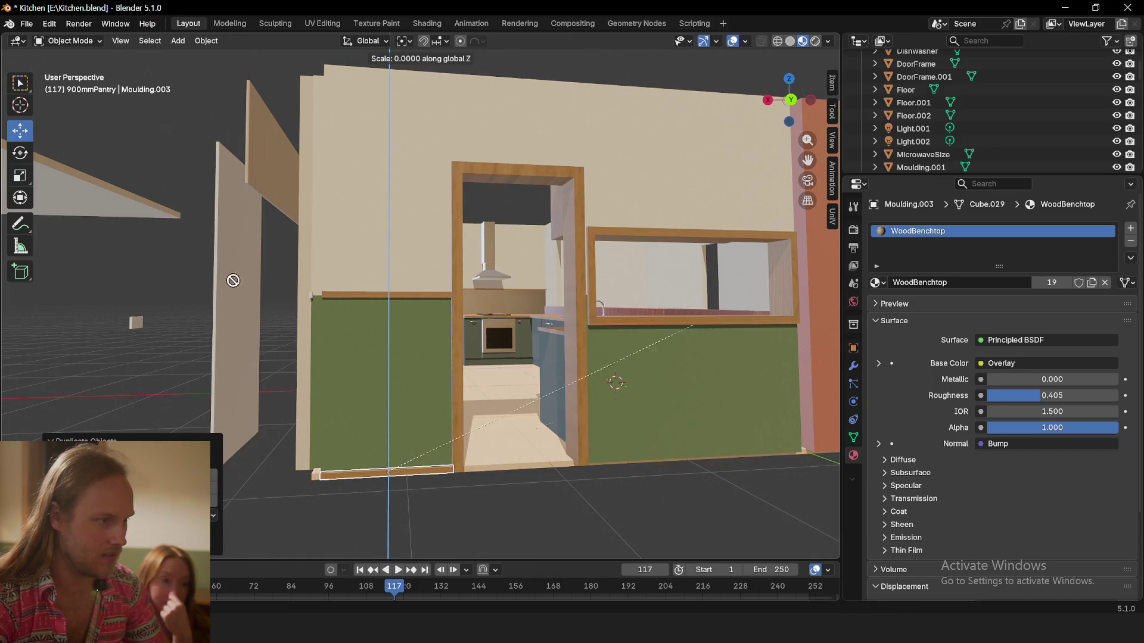
key(Escape)
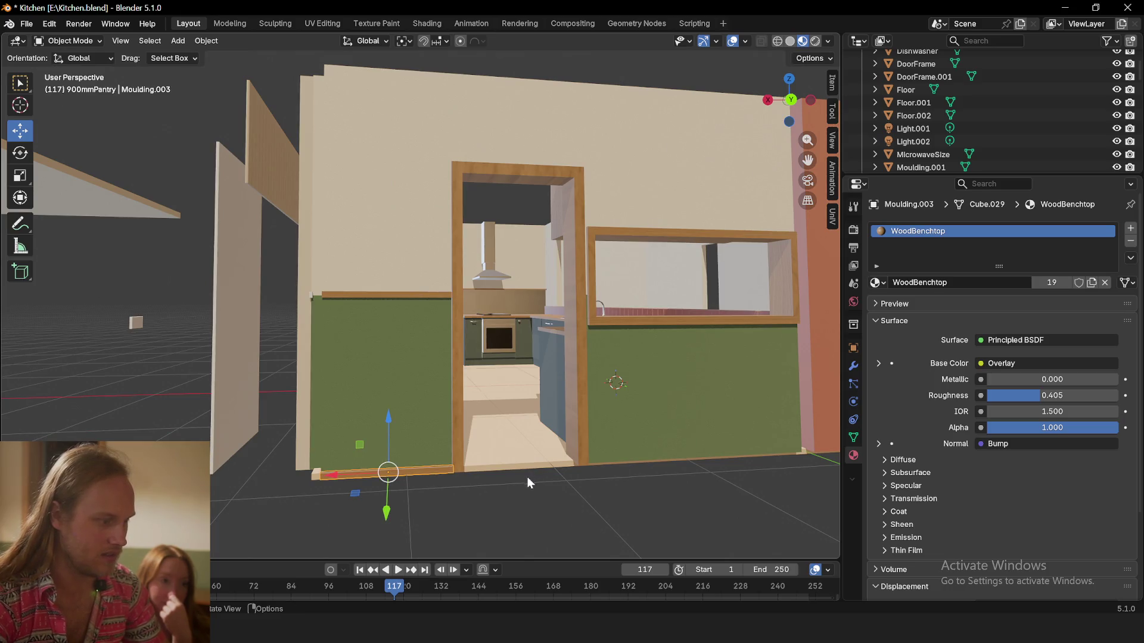
key(s)
key(Escape)
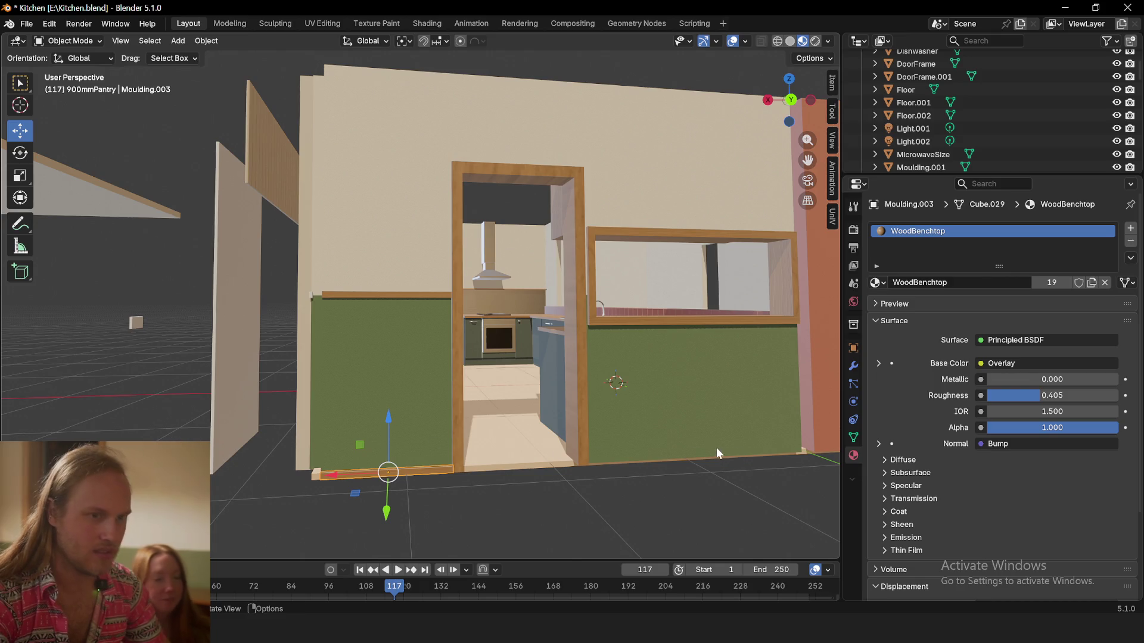
Duplicate the skirting along X under the right green wall section, cancelling extra copies
click(430, 469)
key(shift+d)
key(z)
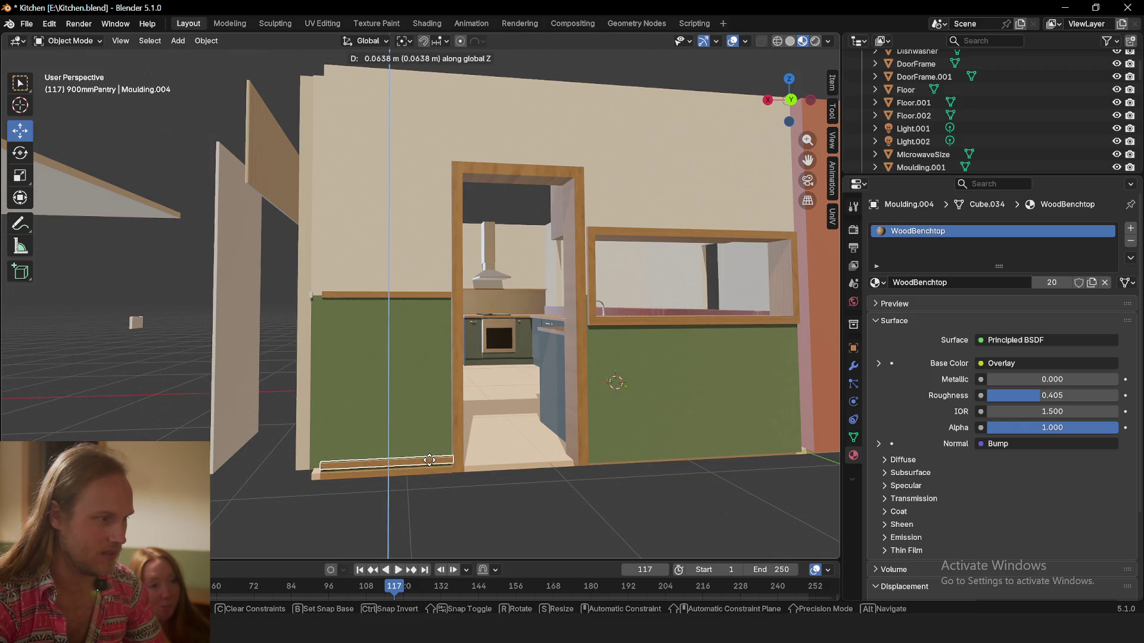
right_click(433, 465)
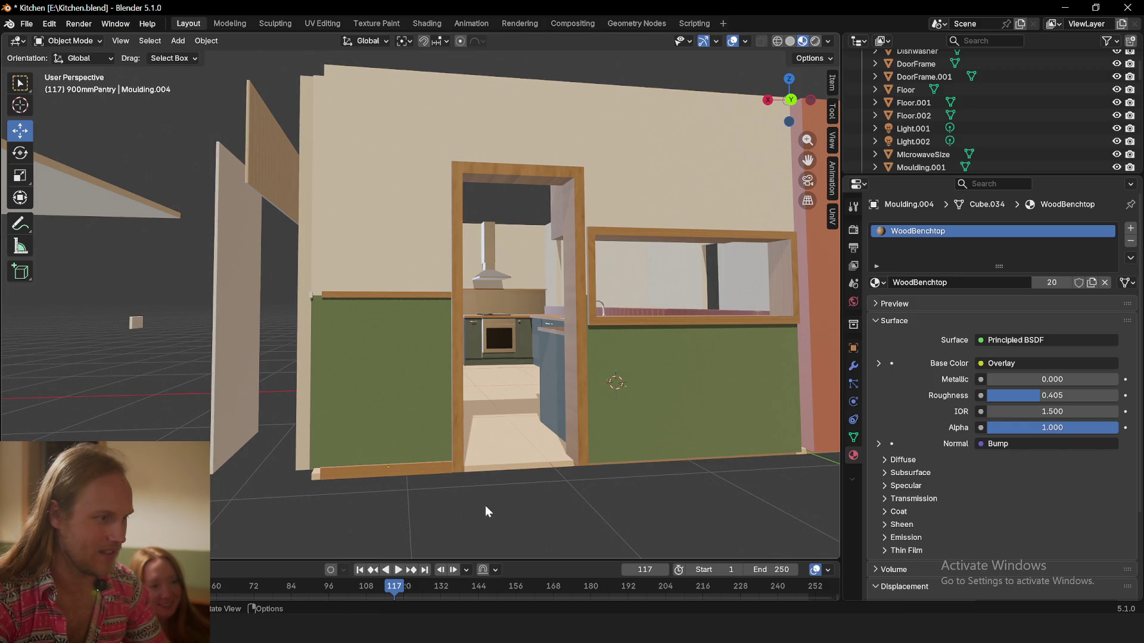
click(431, 465)
key(shift+d)
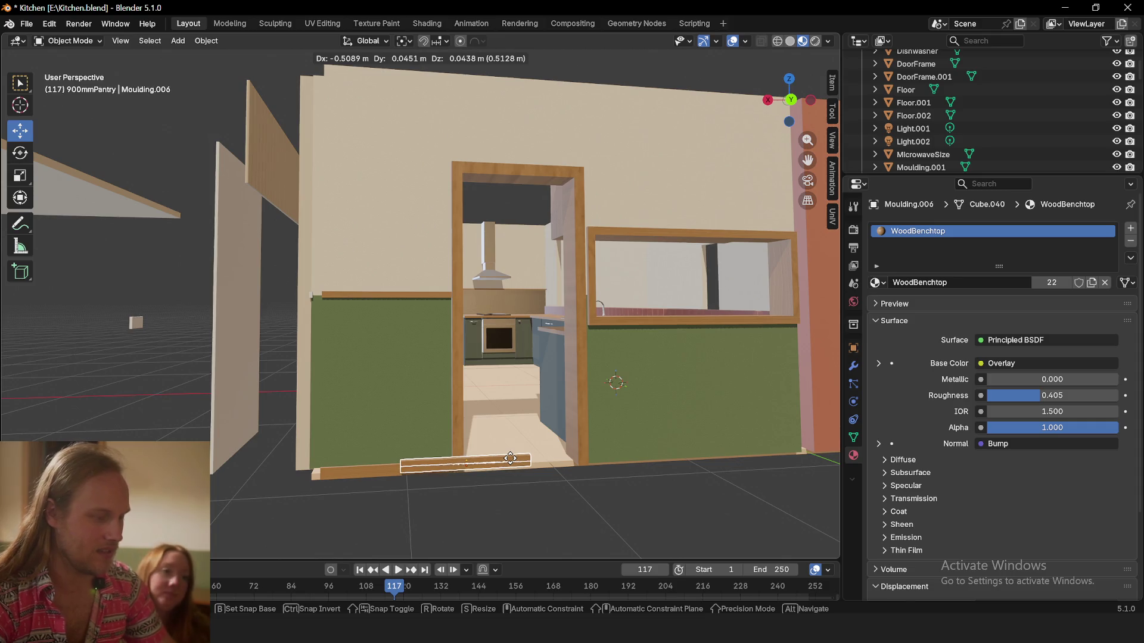
key(y)
key(x)
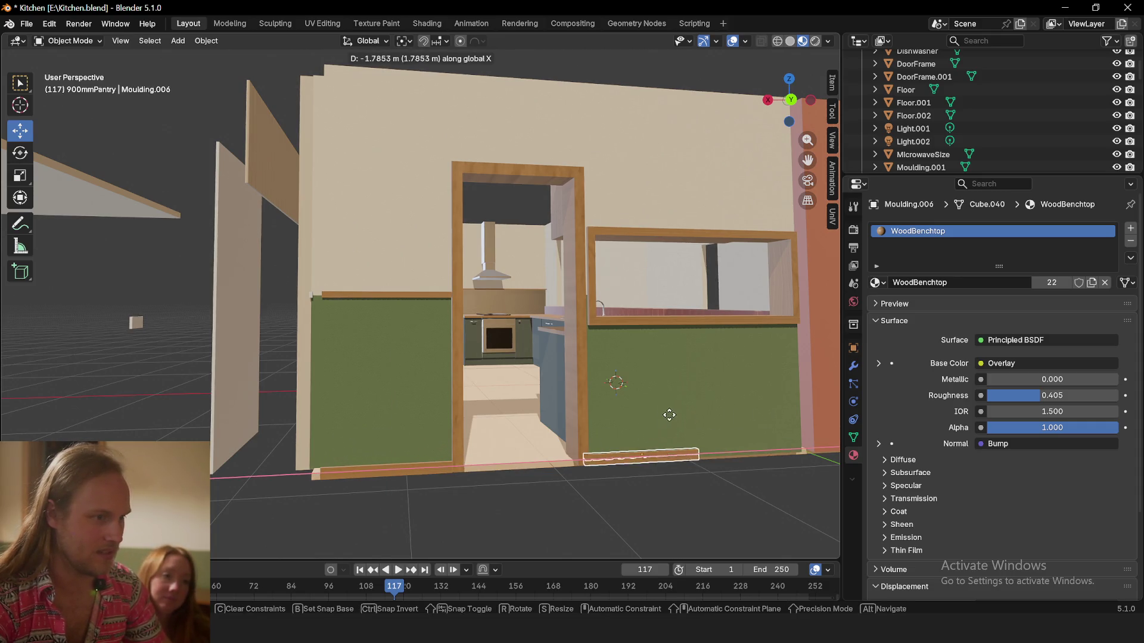
click(670, 414)
key(shift+d)
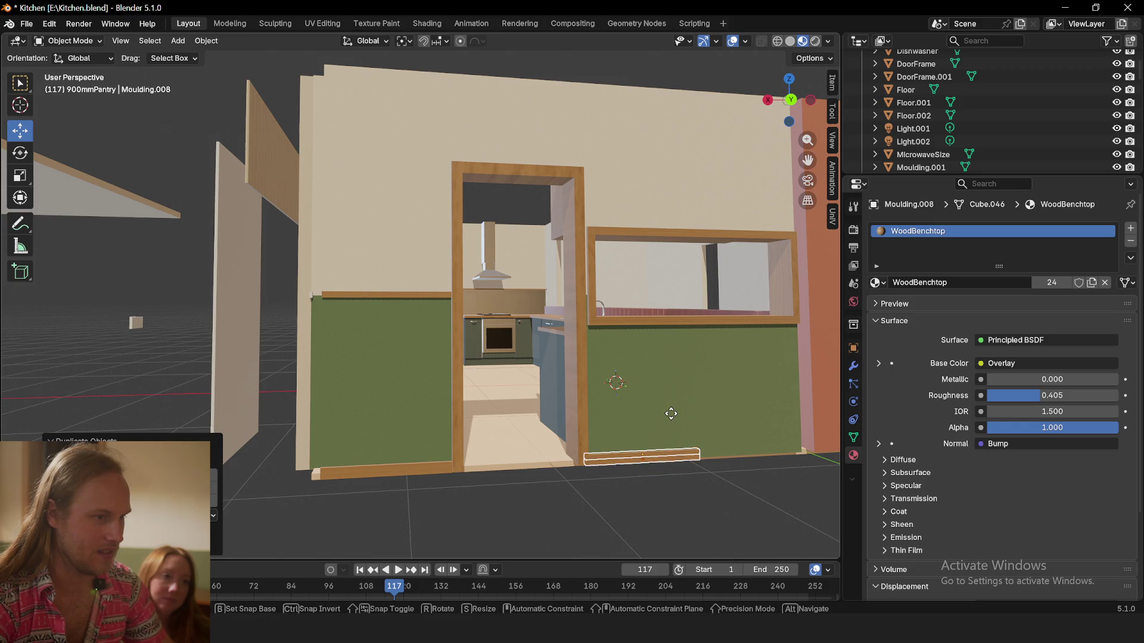
key(x)
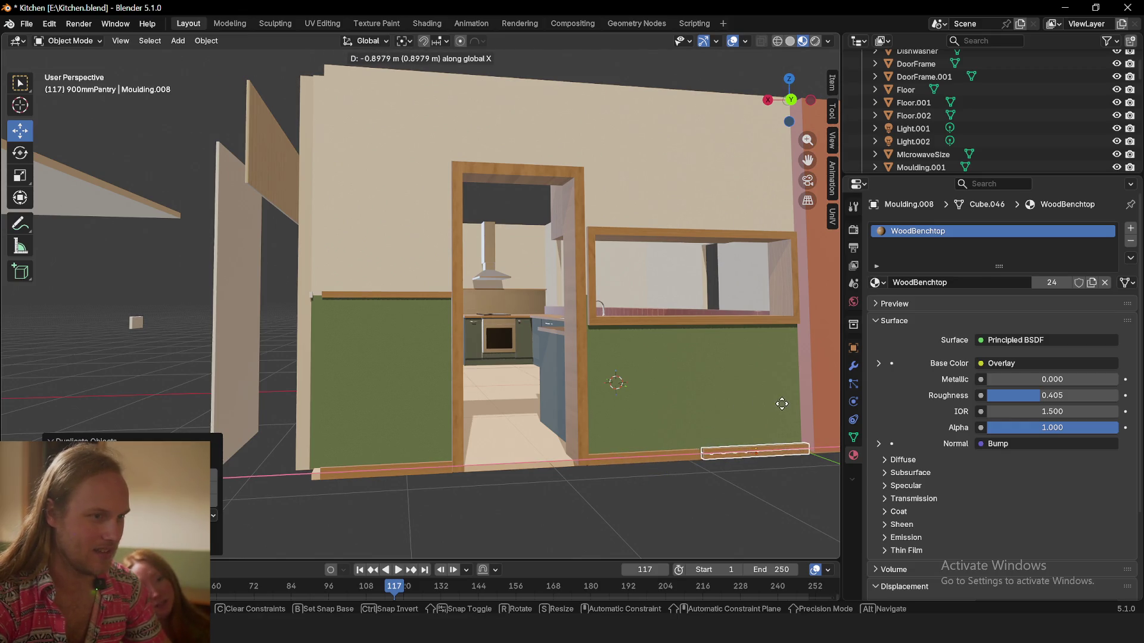
right_click(775, 405)
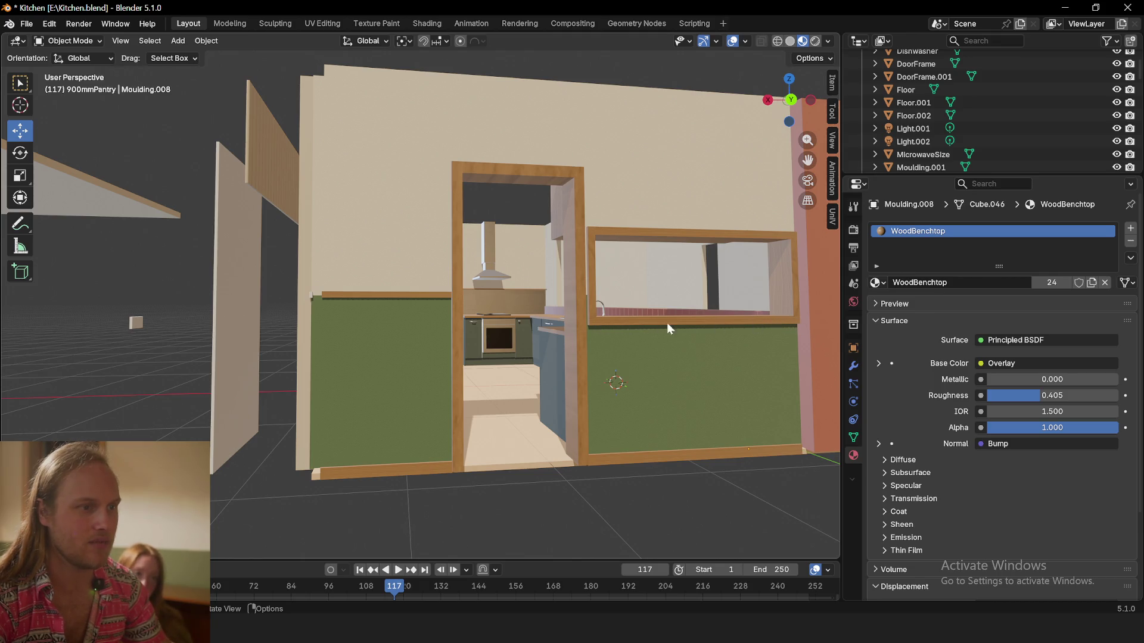
Orbit to a frontal view of the doorway wall, then bring OBS and chat forward
mouse_move(425, 305)
middle_down()
mouse_move(511, 449)
mouse_move(356, 296)
mouse_move(443, 335)
mouse_move(416, 336)
middle_up()
scroll(534, 445, up, 4)
mouse_move(466, 381)
middle_down()
mouse_move(446, 370)
mouse_move(428, 379)
mouse_move(369, 276)
middle_up()
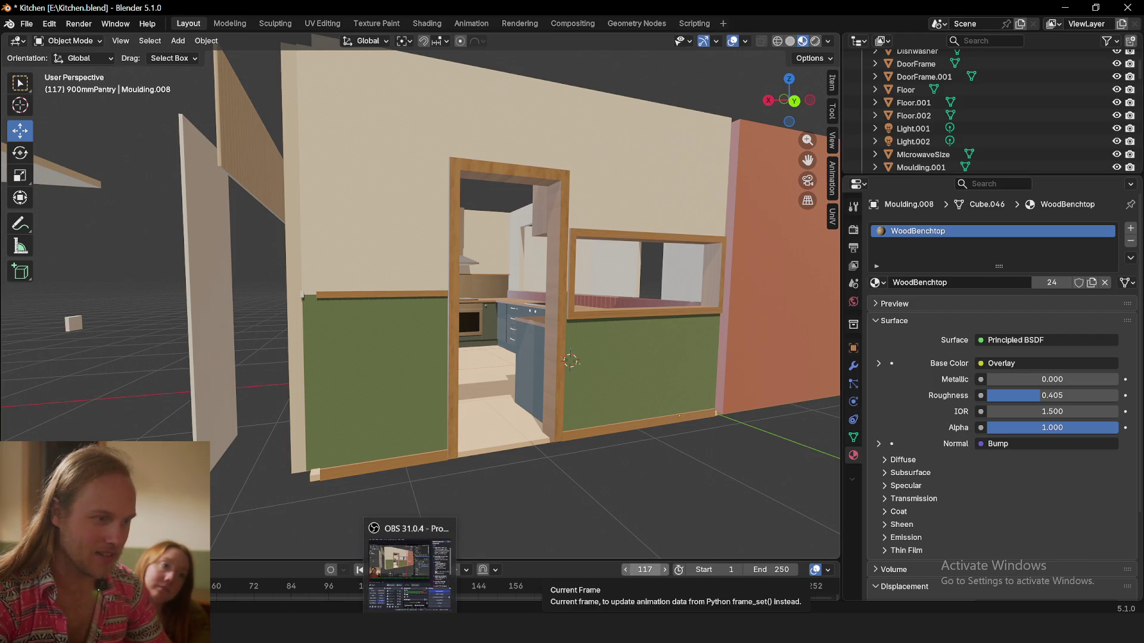
click(410, 565)
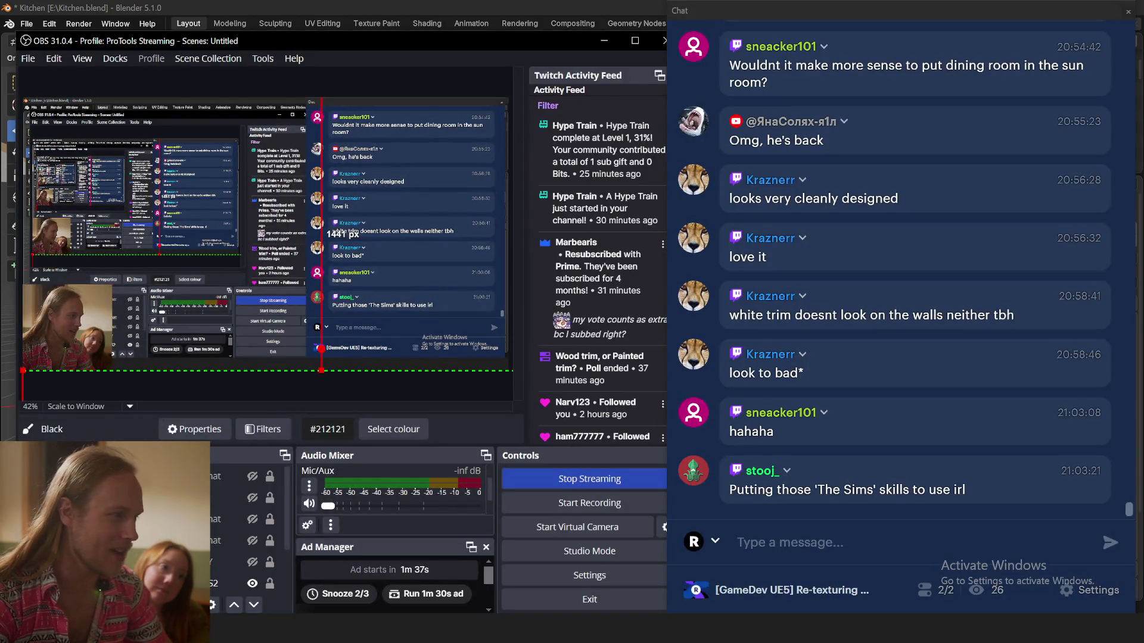